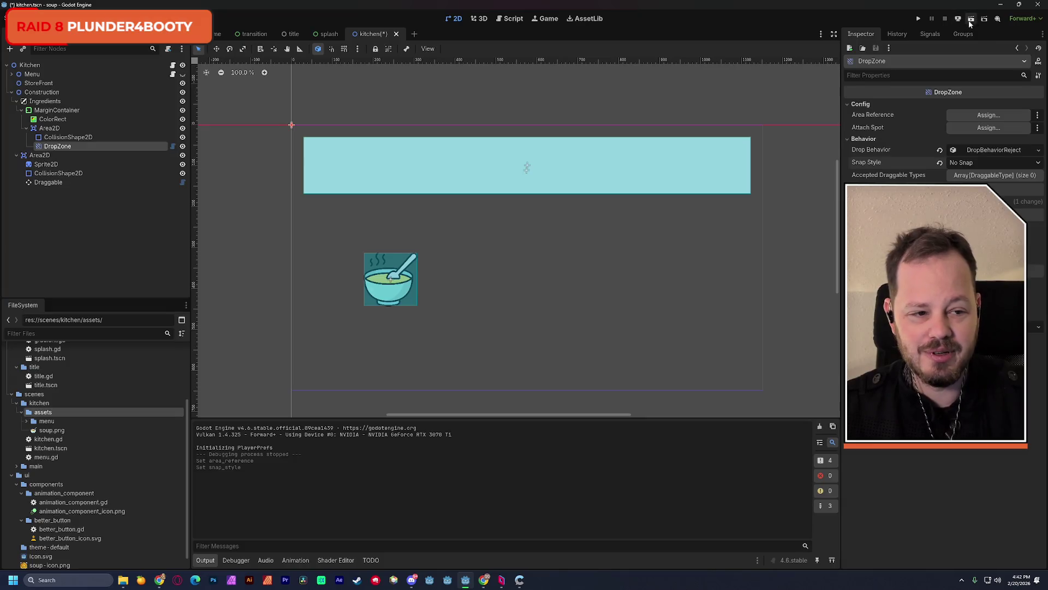
Step: Run the kitchen scene, drop the soup bowl into the white strip, then stop the game
{"action": "left_click", "coordinate": [970, 21]}
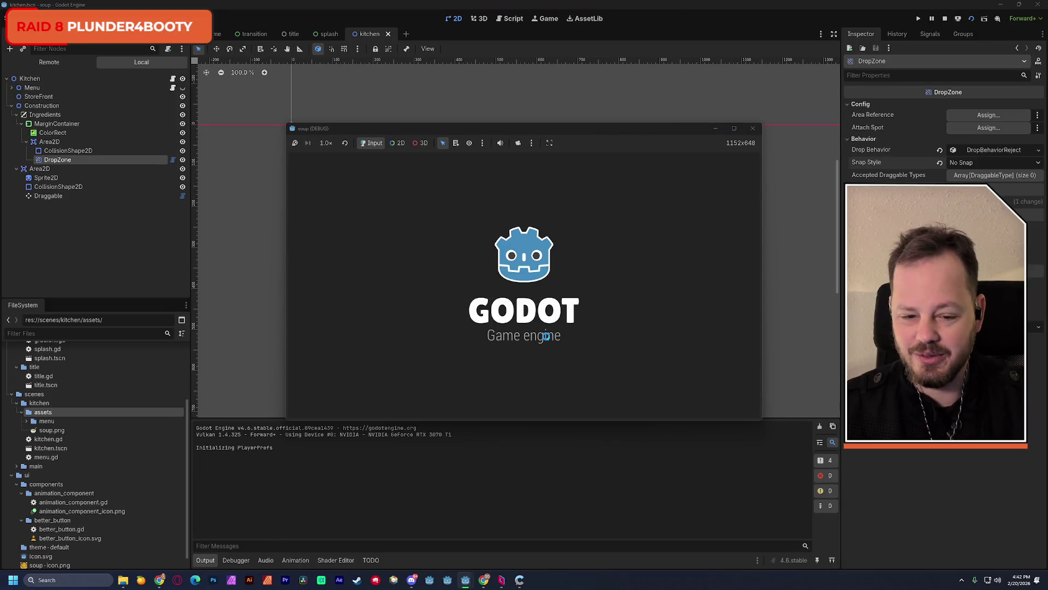
{"action": "left_click_drag", "start_coordinate": [403, 328], "coordinate": [370, 194]}
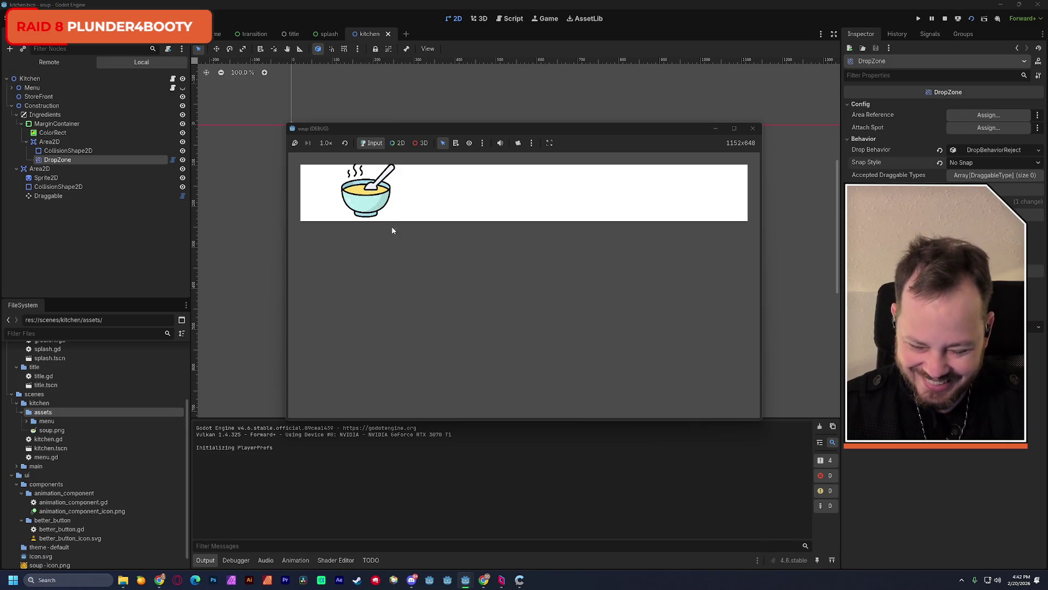
{"action": "left_click", "coordinate": [753, 128]}
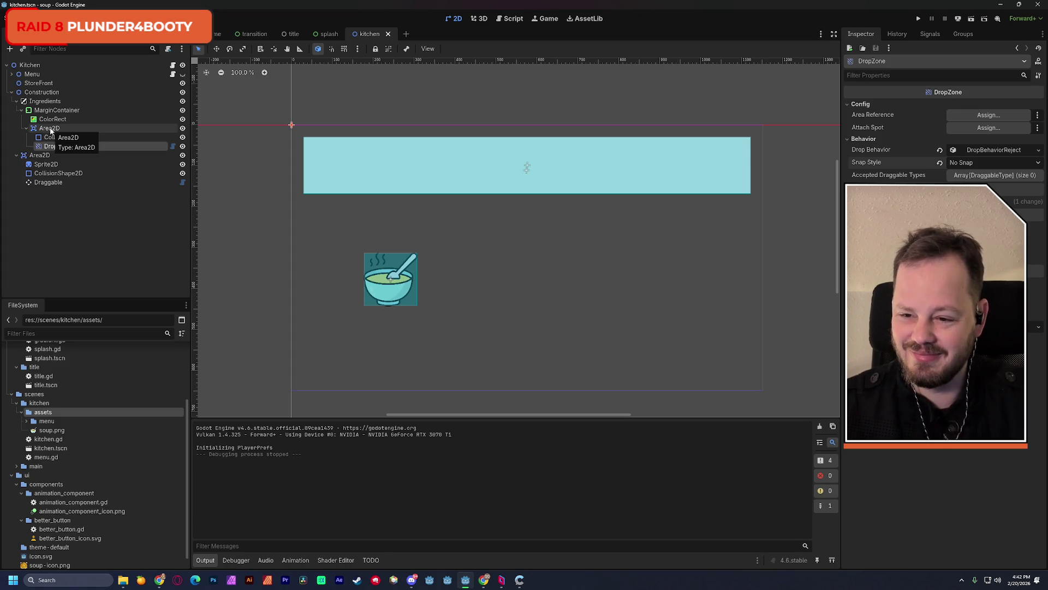
Step: Set the MarginContainer's Mouse Filter to Ignore
{"action": "left_click", "coordinate": [56, 225]}
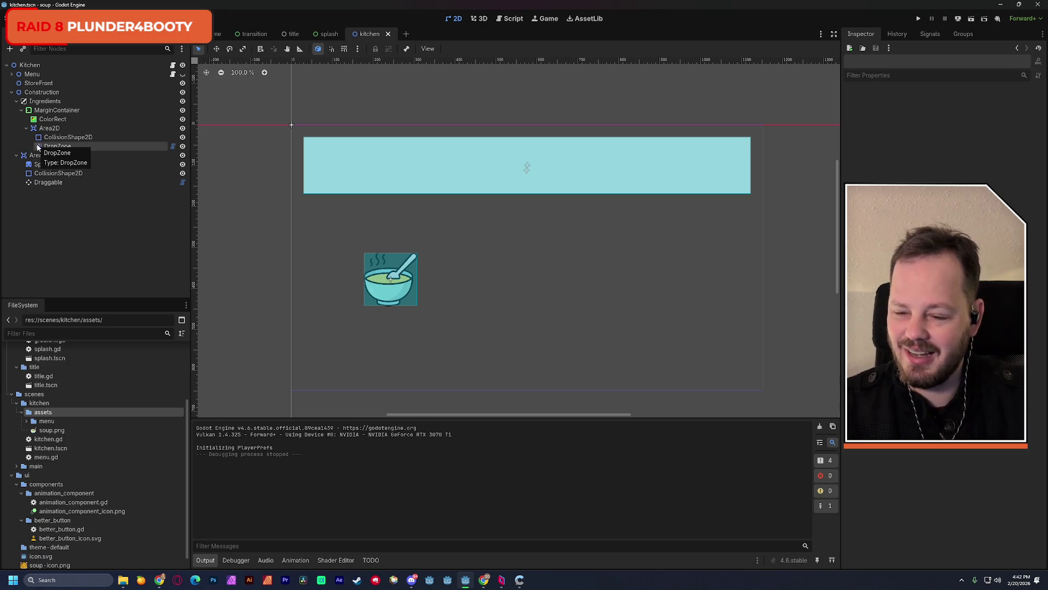
{"action": "left_click", "coordinate": [42, 103]}
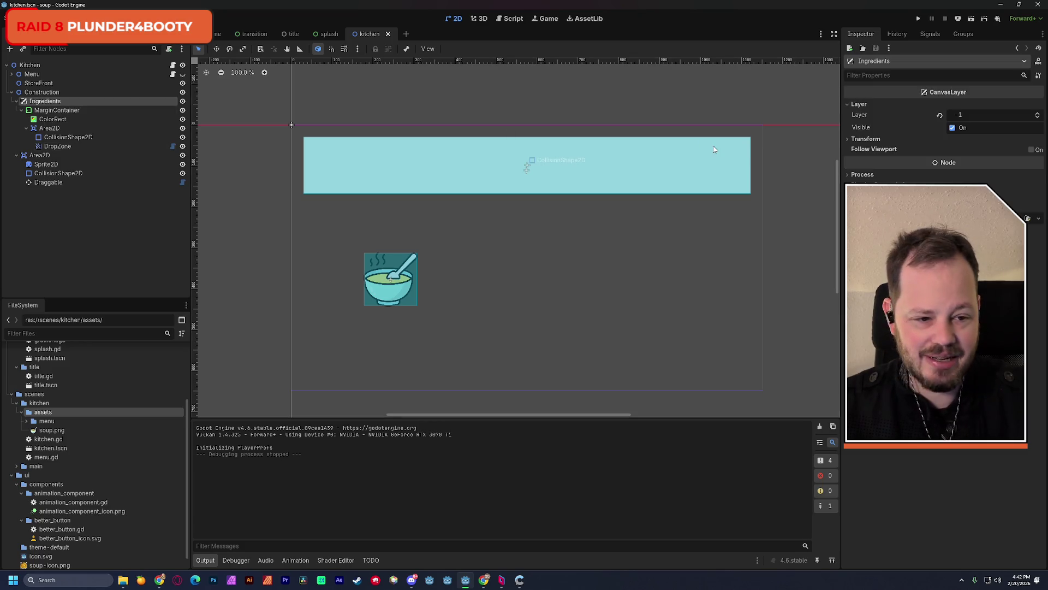
{"action": "left_click", "coordinate": [82, 110]}
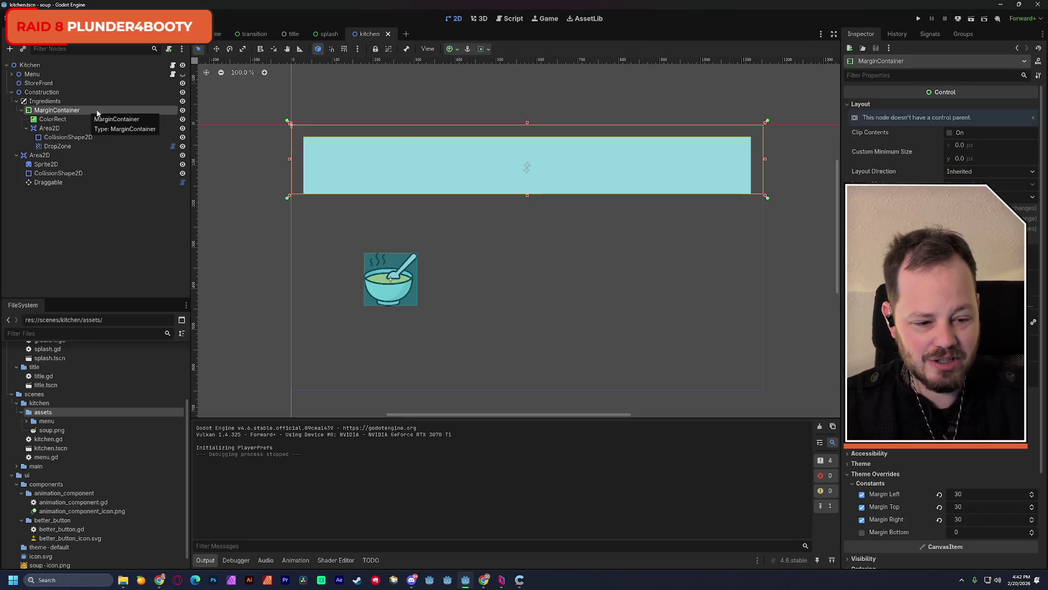
{"action": "scroll", "coordinate": [977, 448], "scroll_direction": "up", "scroll_amount": 2}
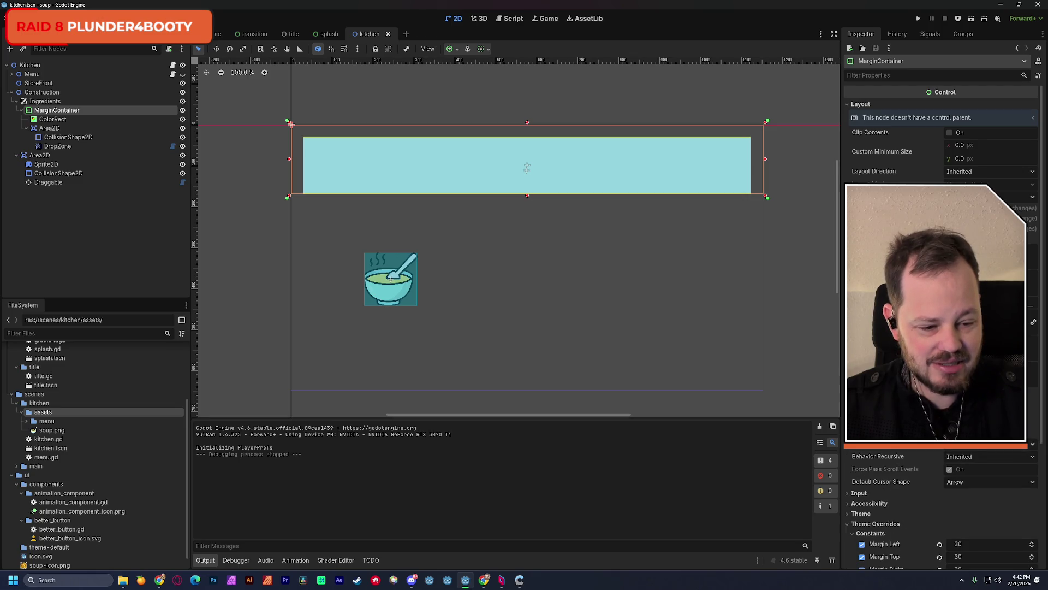
{"action": "left_click", "coordinate": [981, 457]}
{"action": "left_click", "coordinate": [980, 445]}
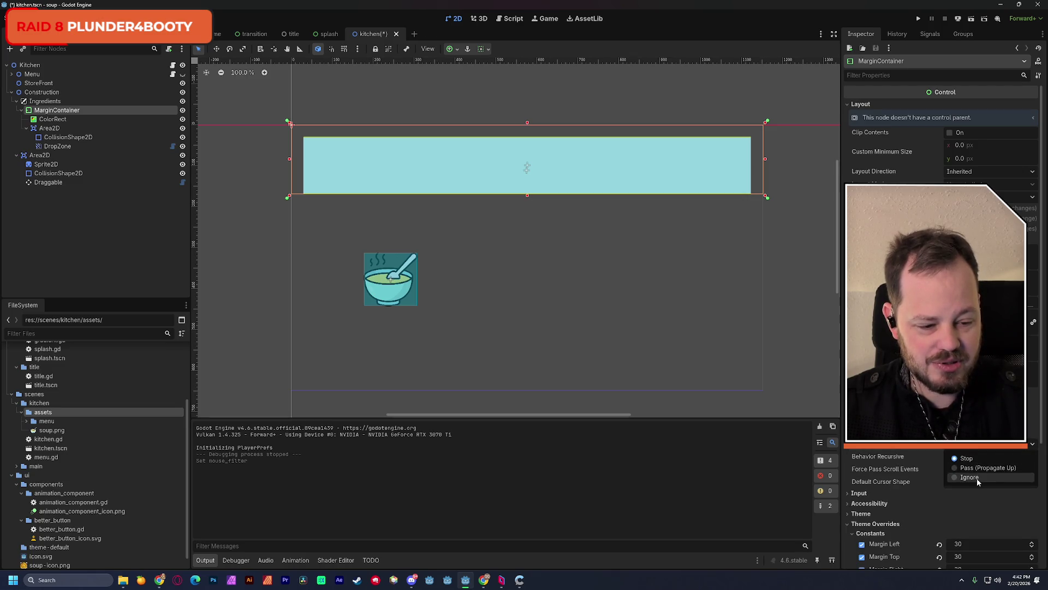
{"action": "left_click", "coordinate": [969, 477]}
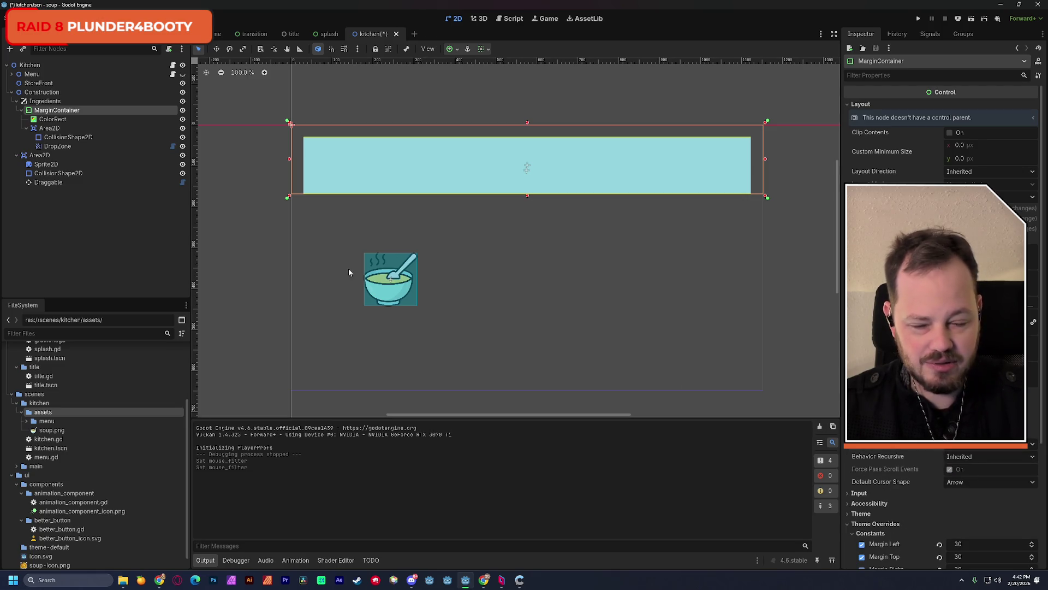
Step: Set the ColorRect's Mouse Filter to Ignore as well
{"action": "left_click", "coordinate": [75, 120]}
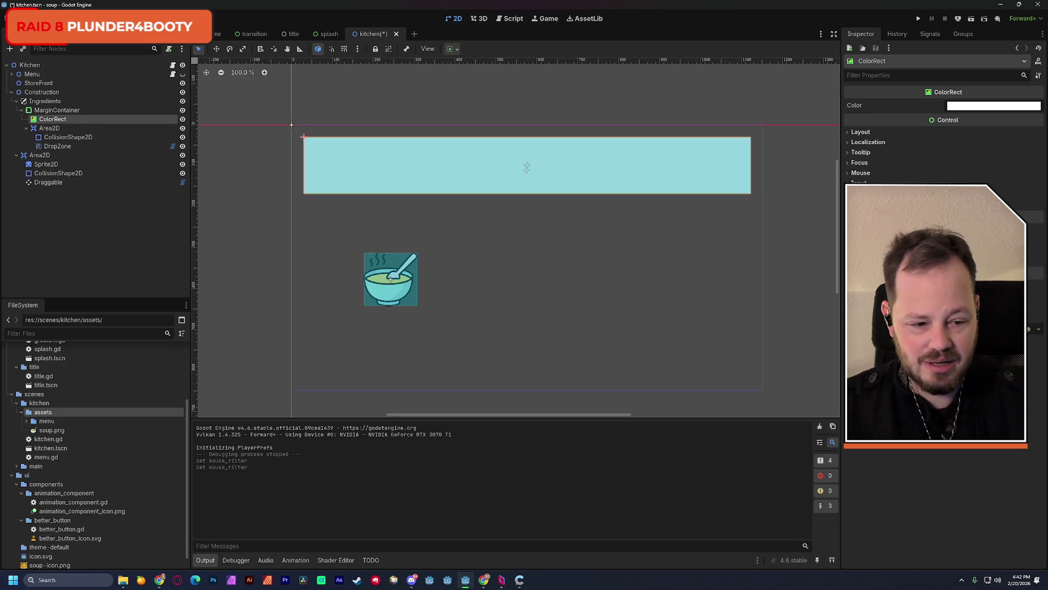
{"action": "left_click", "coordinate": [861, 172]}
{"action": "left_click", "coordinate": [983, 184]}
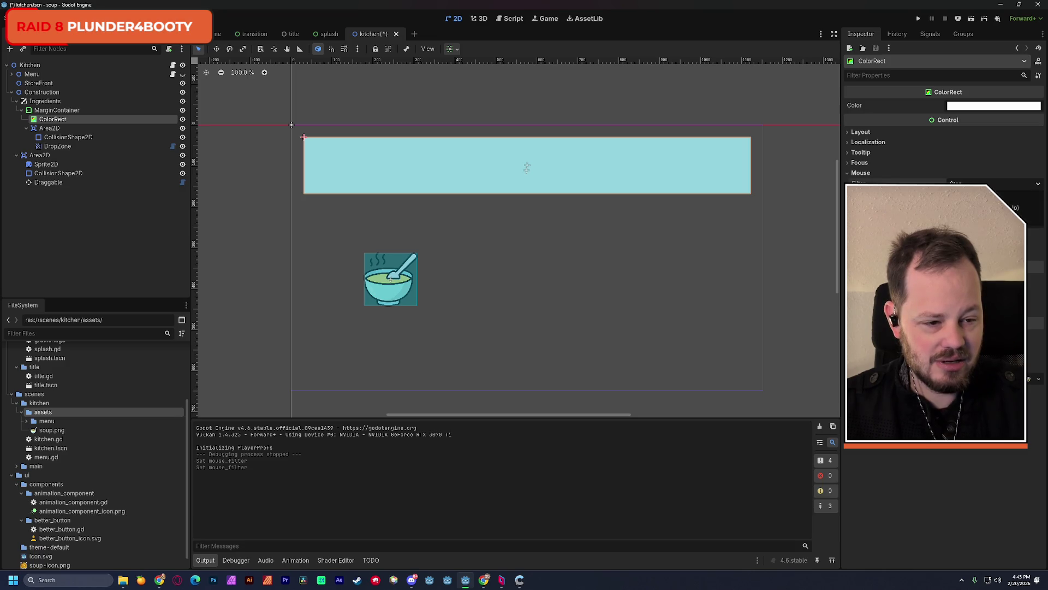
{"action": "left_click", "coordinate": [977, 218]}
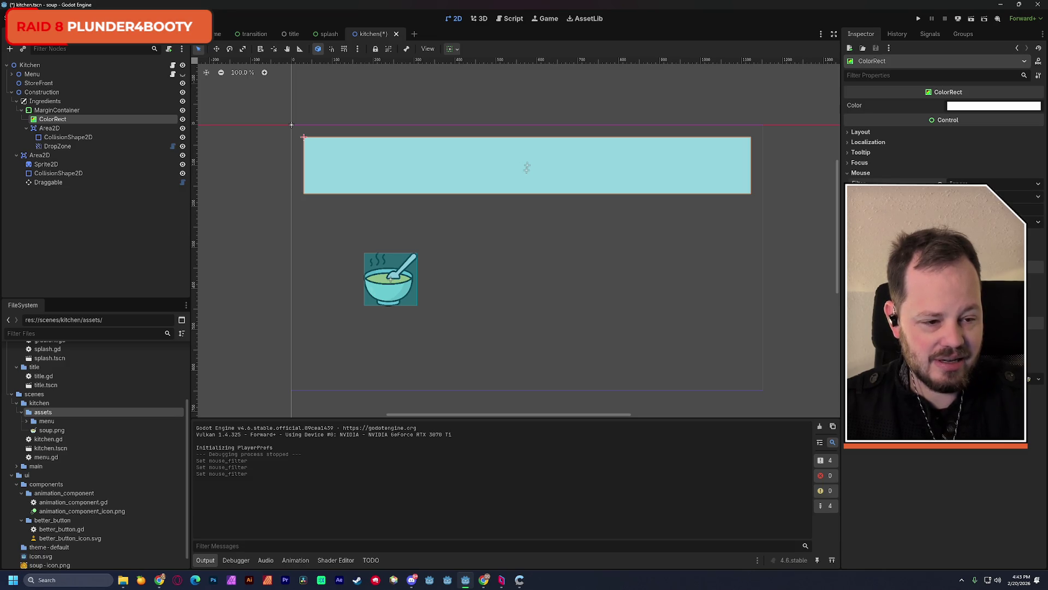
Step: Rerun the scene, drag the soup bowl around the drop strip, then stop the game
{"action": "left_click", "coordinate": [972, 18]}
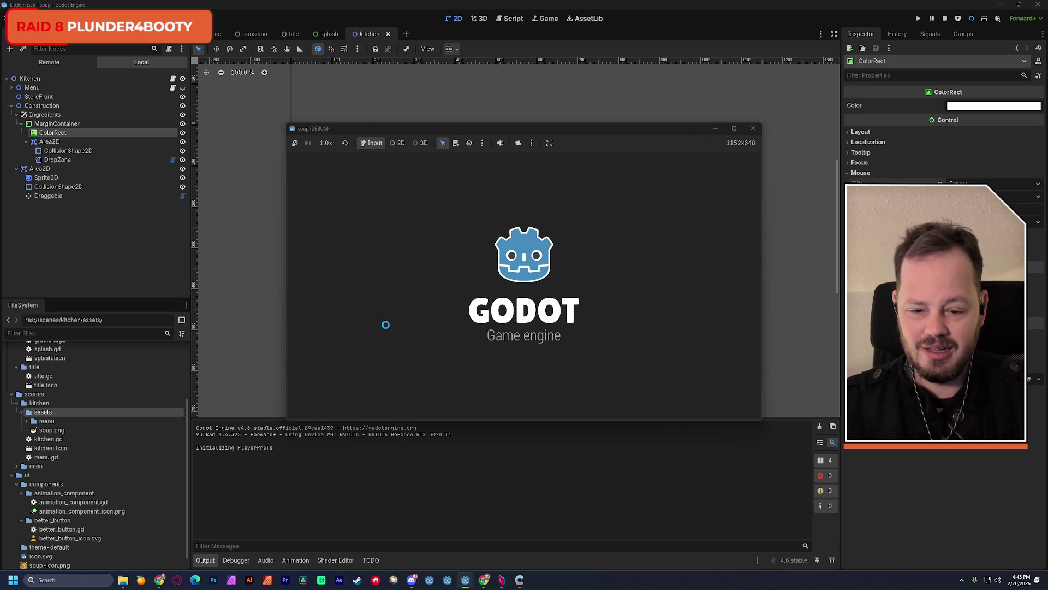
{"action": "mouse_move", "coordinate": [388, 228]}
{"action": "left_mouse_down"}
{"action": "mouse_move", "coordinate": [371, 197]}
{"action": "mouse_move", "coordinate": [466, 206]}
{"action": "mouse_move", "coordinate": [551, 197]}
{"action": "mouse_move", "coordinate": [475, 315]}
{"action": "mouse_move", "coordinate": [549, 203]}
{"action": "mouse_move", "coordinate": [337, 203]}
{"action": "mouse_move", "coordinate": [317, 188]}
{"action": "mouse_move", "coordinate": [437, 385]}
{"action": "mouse_move", "coordinate": [637, 351]}
{"action": "mouse_move", "coordinate": [364, 218]}
{"action": "mouse_move", "coordinate": [713, 188]}
{"action": "mouse_move", "coordinate": [648, 171]}
{"action": "mouse_move", "coordinate": [610, 187]}
{"action": "mouse_move", "coordinate": [345, 194]}
{"action": "mouse_move", "coordinate": [328, 366]}
{"action": "mouse_move", "coordinate": [335, 208]}
{"action": "mouse_move", "coordinate": [349, 300]}
{"action": "mouse_move", "coordinate": [418, 198]}
{"action": "mouse_move", "coordinate": [404, 350]}
{"action": "mouse_move", "coordinate": [403, 202]}
{"action": "mouse_move", "coordinate": [409, 358]}
{"action": "mouse_move", "coordinate": [413, 190]}
{"action": "left_mouse_up"}
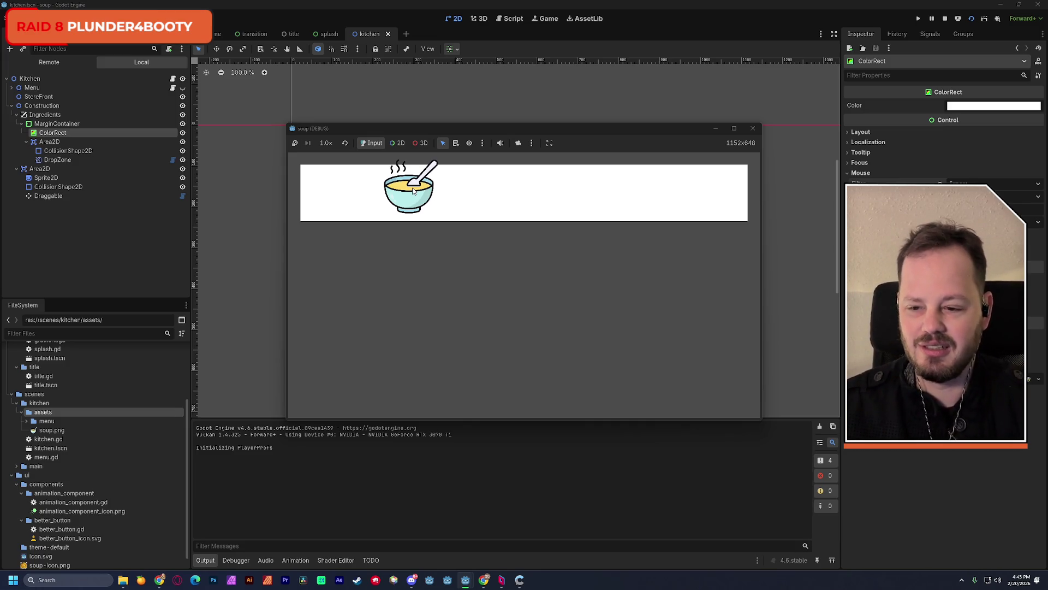
{"action": "left_click", "coordinate": [753, 128]}
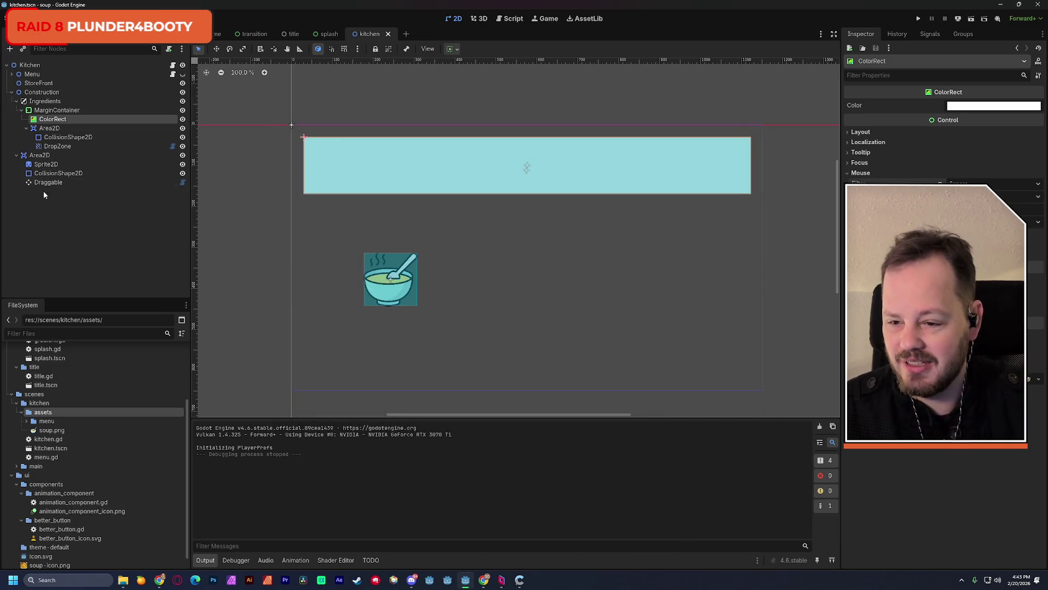
Step: Duplicate the soup bowl Area2D into Area2D2–Area2D4 with Ctrl+D, then test-run and stop
{"action": "left_click", "coordinate": [43, 155]}
{"action": "key", "text": "ctrl+d"}
{"action": "key", "text": "ctrl+d"}
{"action": "key", "text": "ctrl+d"}
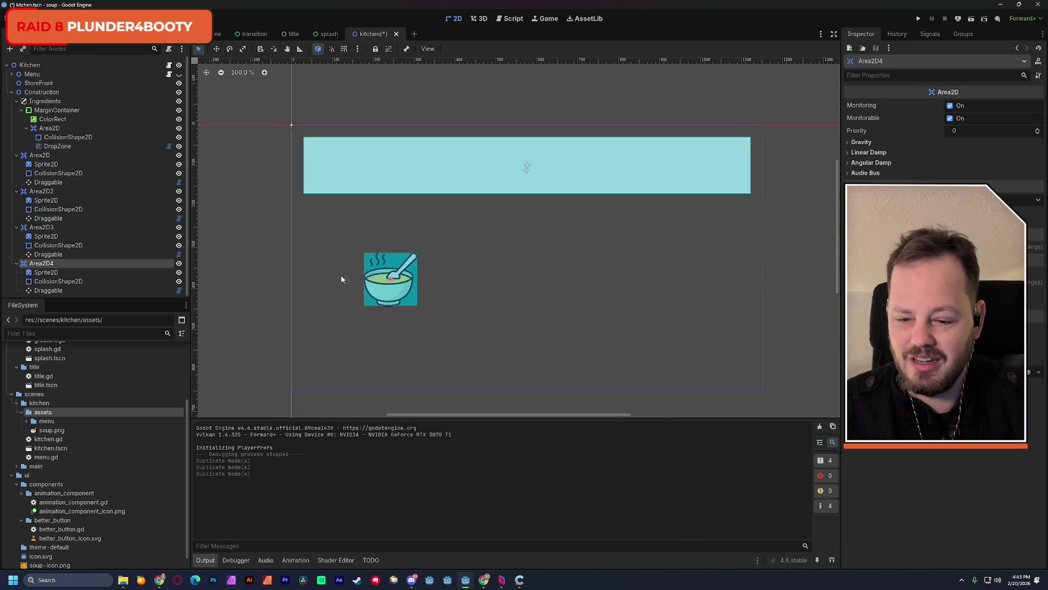
{"action": "left_click", "coordinate": [972, 19]}
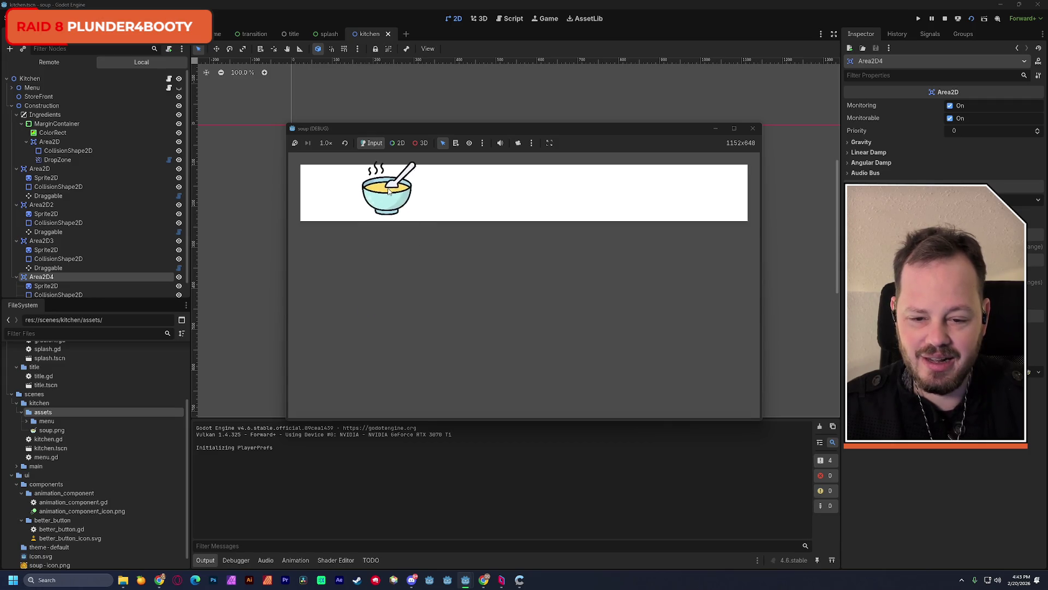
{"action": "left_click", "coordinate": [756, 129]}
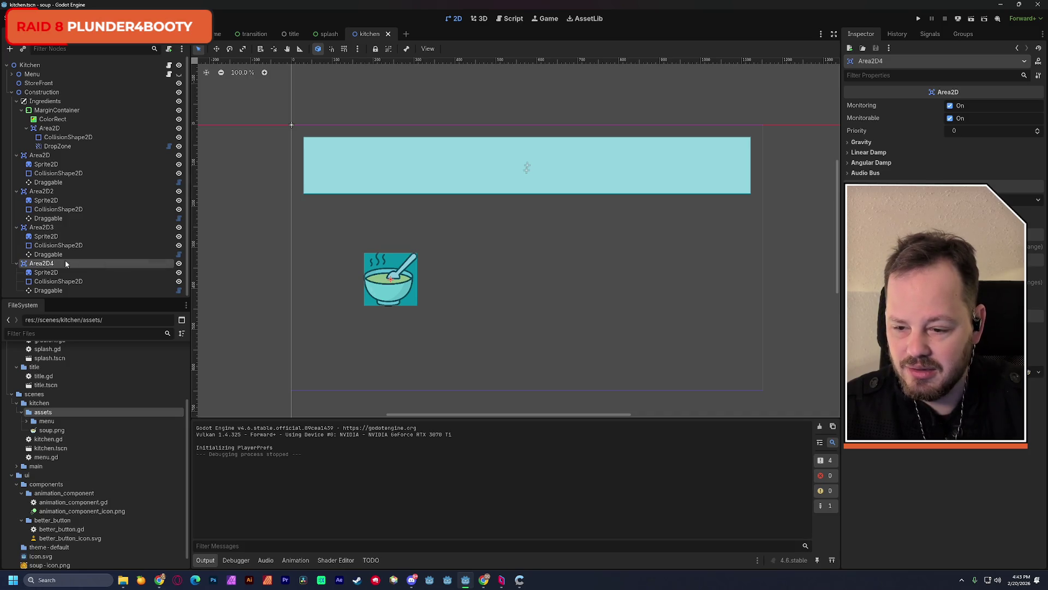
{"action": "left_click", "coordinate": [36, 156]}
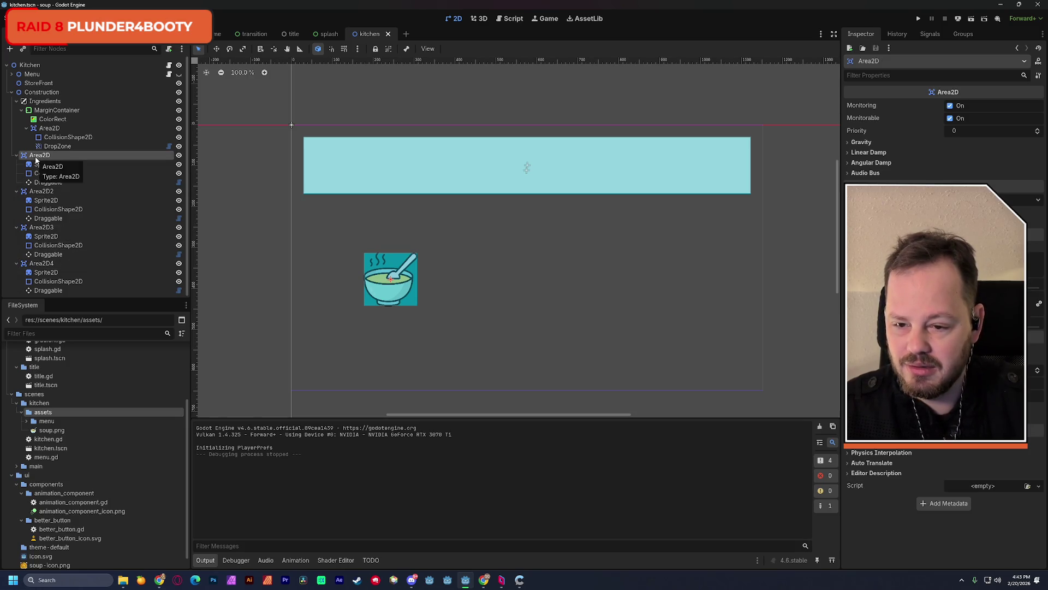
Step: Drag each of the four soup bowls to separate canvas spots, then save and run with F6
{"action": "left_click", "coordinate": [216, 48]}
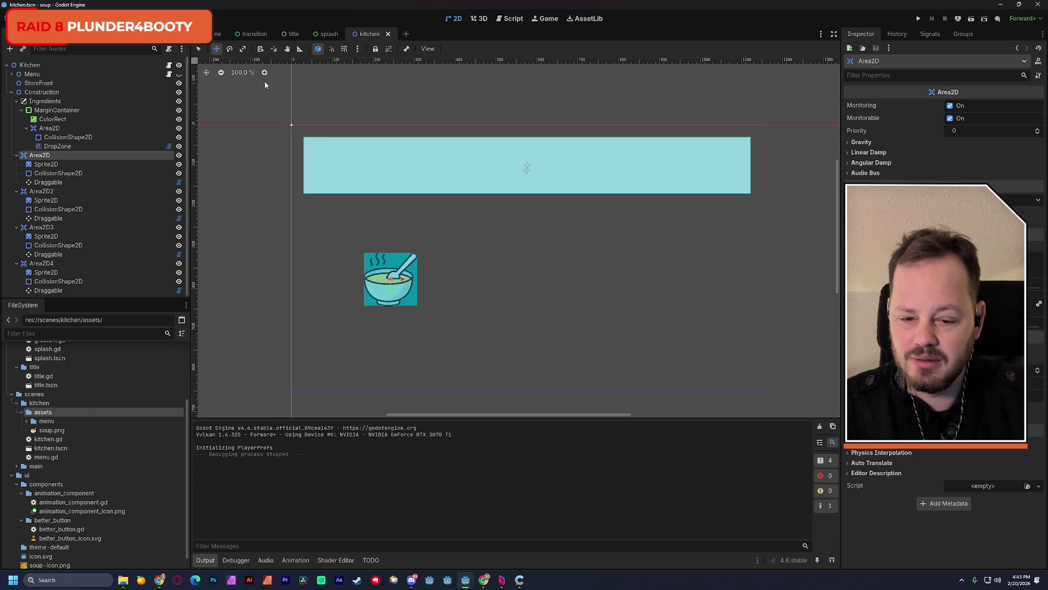
{"action": "left_click_drag", "start_coordinate": [391, 279], "coordinate": [464, 283]}
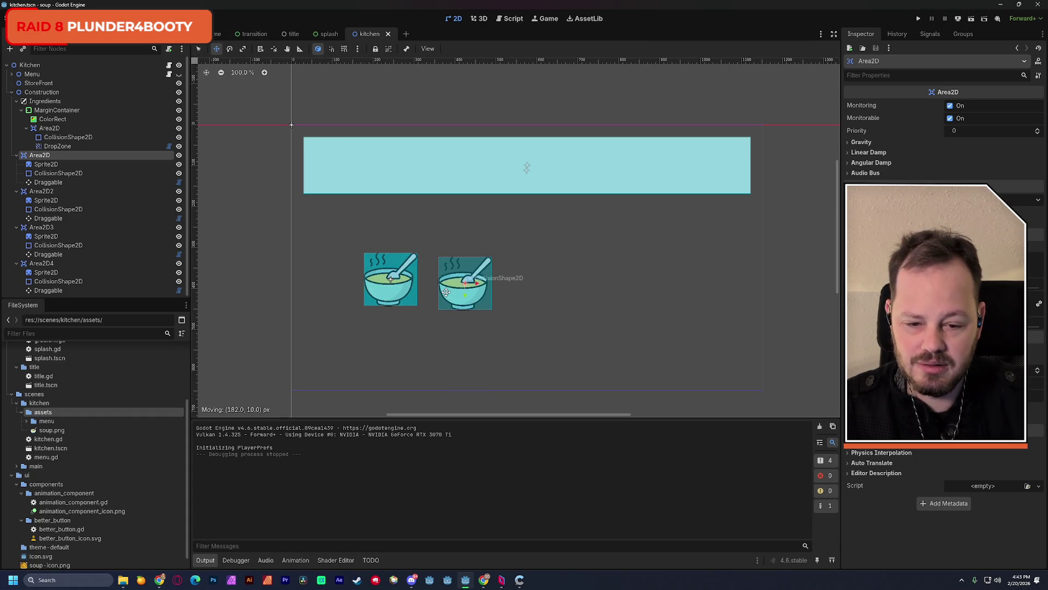
{"action": "left_click", "coordinate": [53, 190]}
{"action": "left_click_drag", "start_coordinate": [390, 280], "coordinate": [547, 281]}
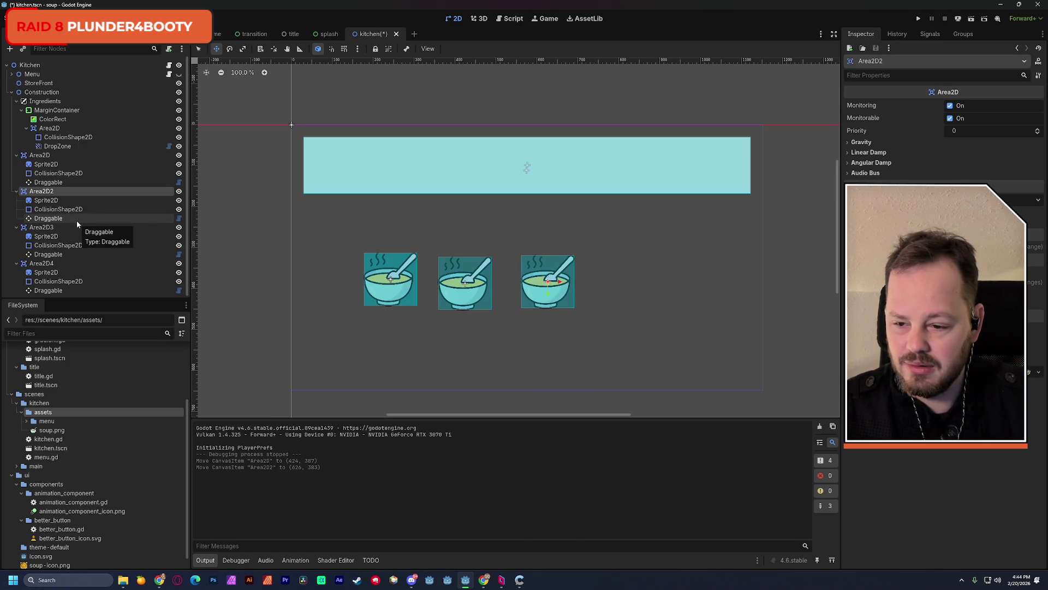
{"action": "left_click", "coordinate": [41, 227]}
{"action": "mouse_move", "coordinate": [391, 279]}
{"action": "left_mouse_down"}
{"action": "mouse_move", "coordinate": [385, 341]}
{"action": "mouse_move", "coordinate": [447, 351]}
{"action": "mouse_move", "coordinate": [357, 319]}
{"action": "mouse_move", "coordinate": [366, 327]}
{"action": "left_mouse_up"}
{"action": "left_click", "coordinate": [41, 262]}
{"action": "left_click", "coordinate": [39, 153]}
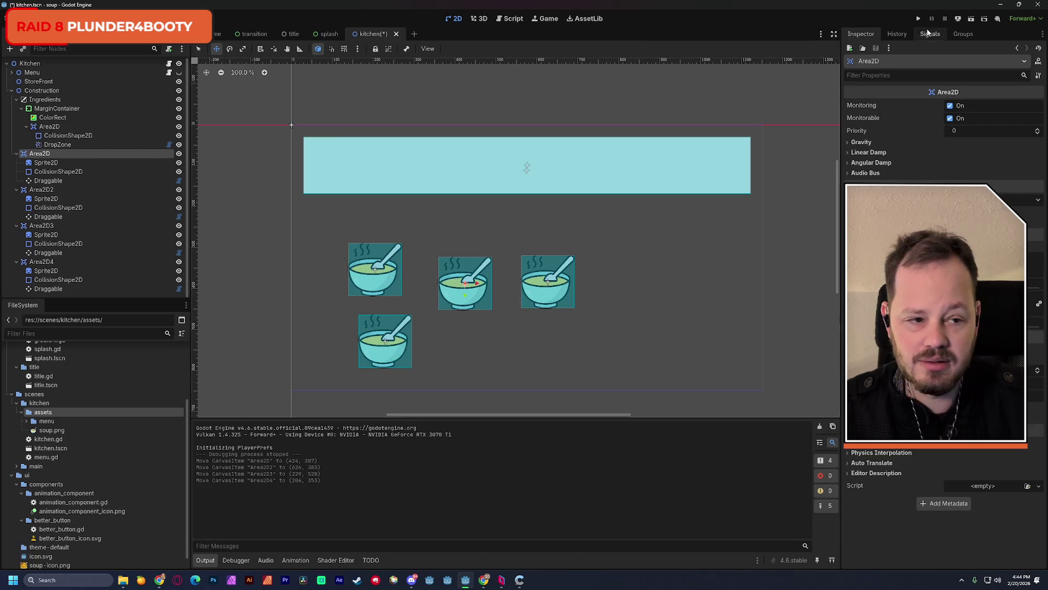
{"action": "key", "text": "F6"}
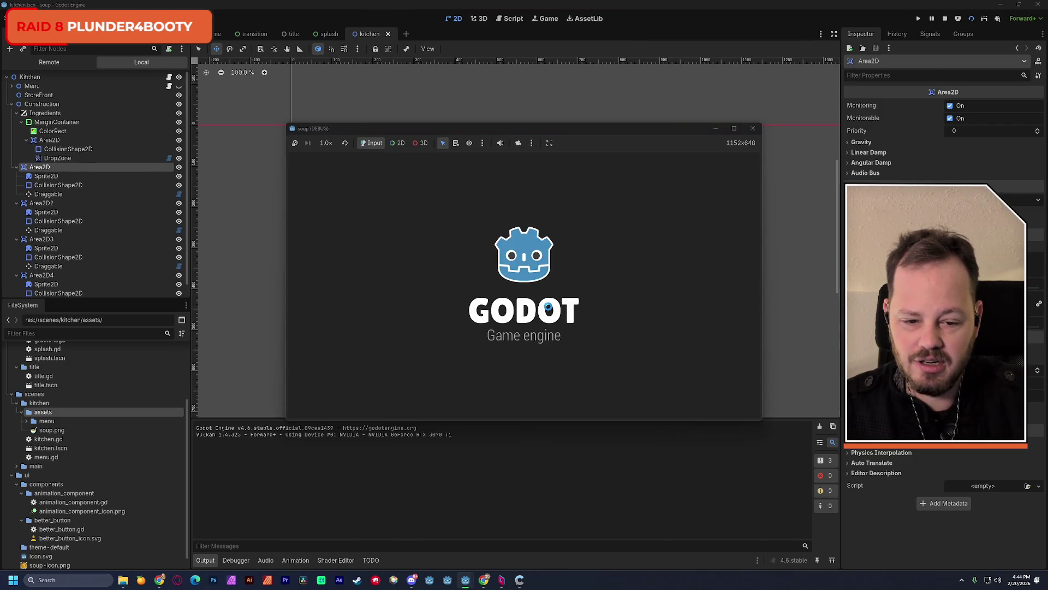
Step: In the running game, drop all four soup bowls into the white strip, then stop
{"action": "mouse_move", "coordinate": [549, 308]}
{"action": "left_mouse_down"}
{"action": "mouse_move", "coordinate": [593, 298]}
{"action": "mouse_move", "coordinate": [544, 307]}
{"action": "left_mouse_up"}
{"action": "mouse_move", "coordinate": [469, 302]}
{"action": "left_mouse_down"}
{"action": "mouse_move", "coordinate": [491, 306]}
{"action": "mouse_move", "coordinate": [468, 297]}
{"action": "left_mouse_up"}
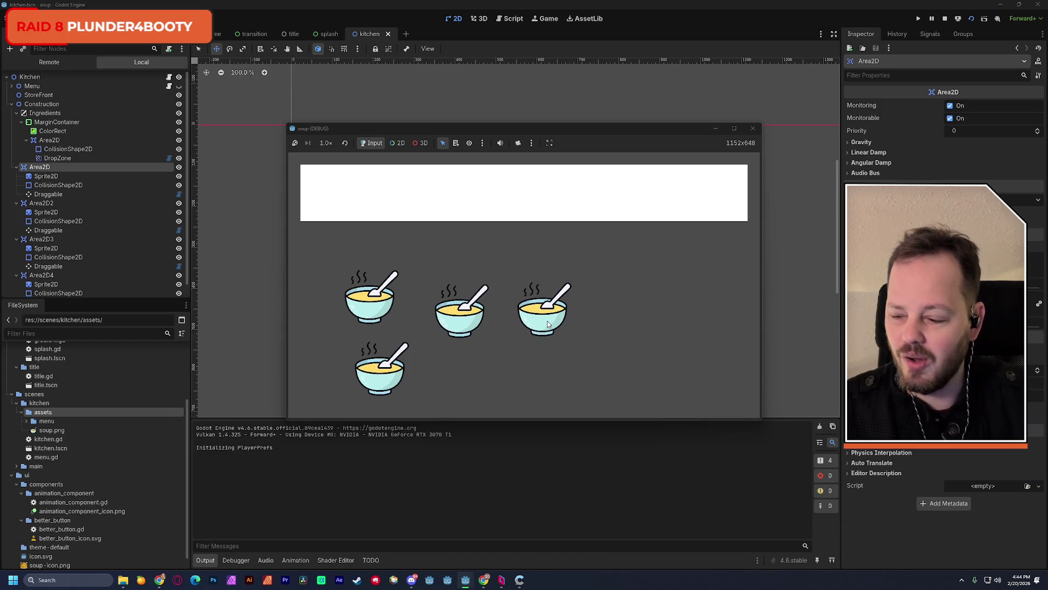
{"action": "mouse_move", "coordinate": [549, 323]}
{"action": "left_mouse_down"}
{"action": "mouse_move", "coordinate": [489, 303]}
{"action": "mouse_move", "coordinate": [466, 317]}
{"action": "left_mouse_up"}
{"action": "left_click_drag", "start_coordinate": [548, 319], "coordinate": [516, 193]}
{"action": "mouse_move", "coordinate": [457, 326]}
{"action": "left_mouse_down"}
{"action": "mouse_move", "coordinate": [516, 194]}
{"action": "mouse_move", "coordinate": [357, 194]}
{"action": "mouse_move", "coordinate": [718, 192]}
{"action": "left_mouse_up"}
{"action": "mouse_move", "coordinate": [376, 301]}
{"action": "left_mouse_down"}
{"action": "mouse_move", "coordinate": [567, 213]}
{"action": "mouse_move", "coordinate": [680, 192]}
{"action": "mouse_move", "coordinate": [683, 206]}
{"action": "left_mouse_up"}
{"action": "mouse_move", "coordinate": [367, 381]}
{"action": "left_mouse_down"}
{"action": "mouse_move", "coordinate": [615, 218]}
{"action": "mouse_move", "coordinate": [650, 205]}
{"action": "mouse_move", "coordinate": [628, 195]}
{"action": "mouse_move", "coordinate": [385, 191]}
{"action": "mouse_move", "coordinate": [457, 191]}
{"action": "left_mouse_up"}
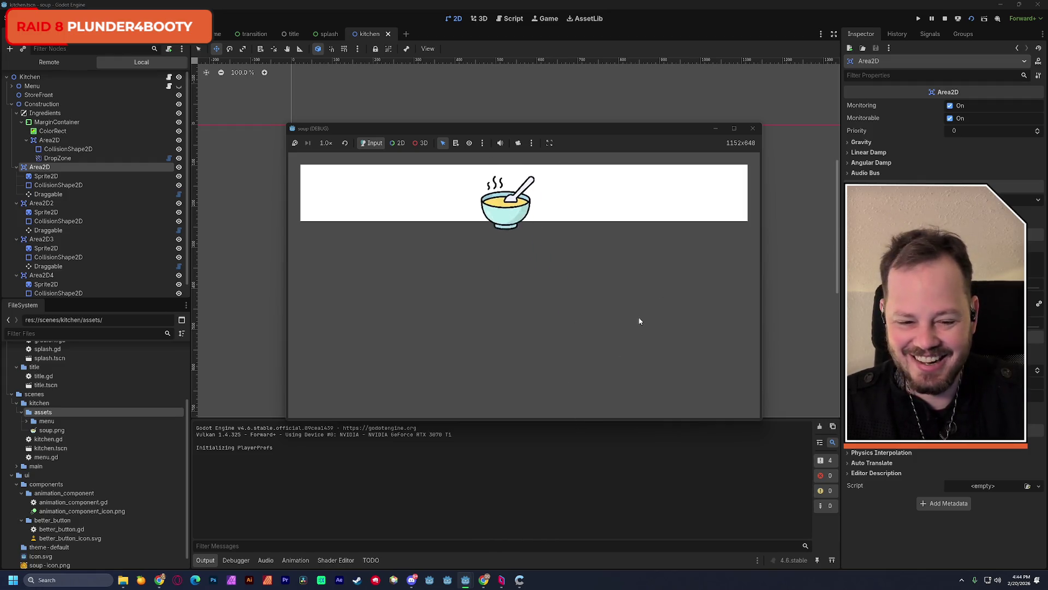
{"action": "left_click", "coordinate": [753, 129]}
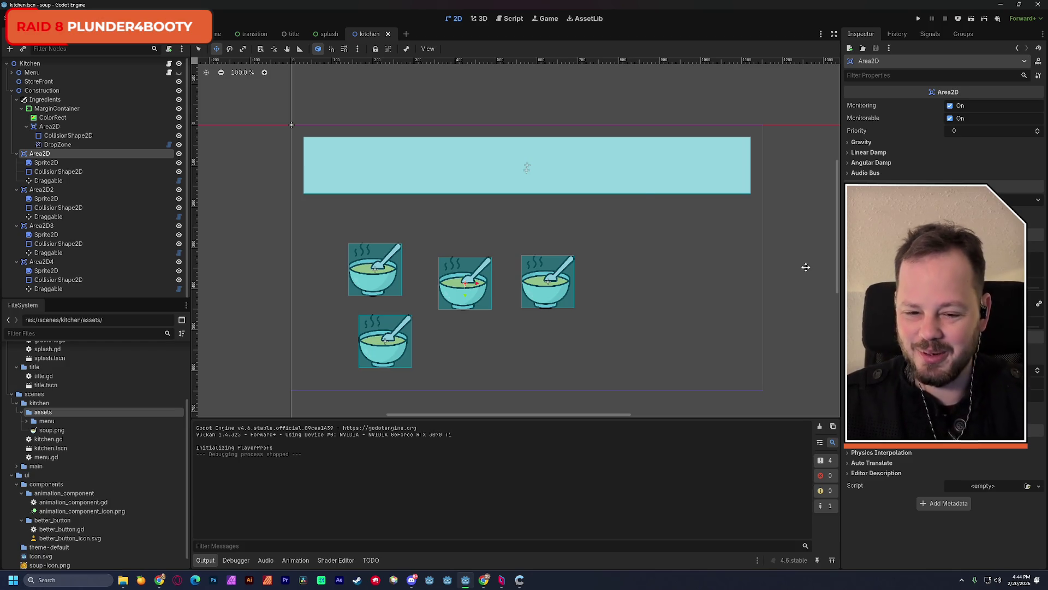
{"action": "left_click_drag", "start_coordinate": [391, 233], "coordinate": [401, 218]}
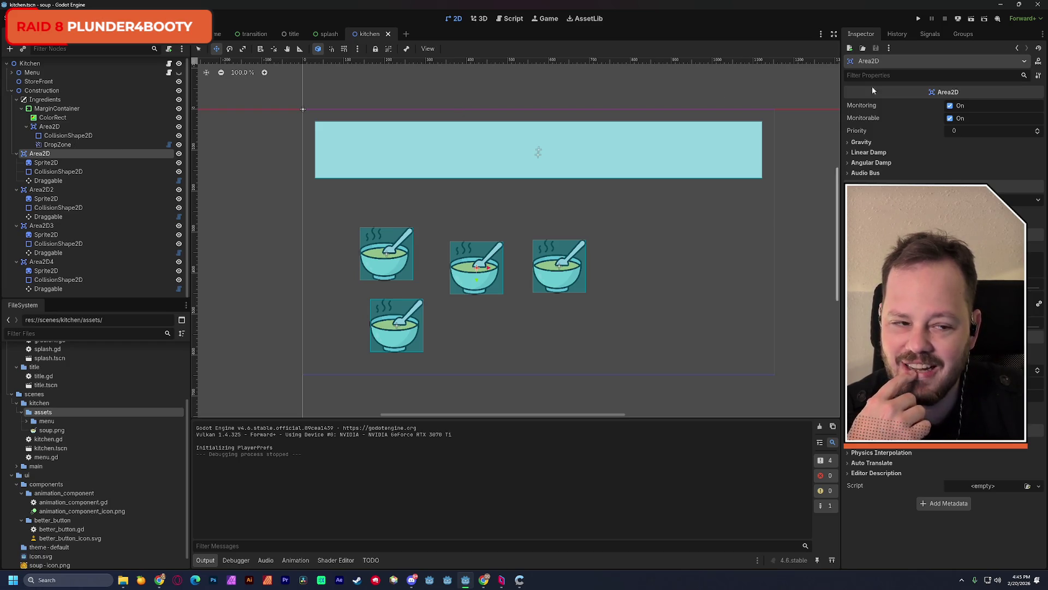
{"action": "left_click", "coordinate": [972, 22]}
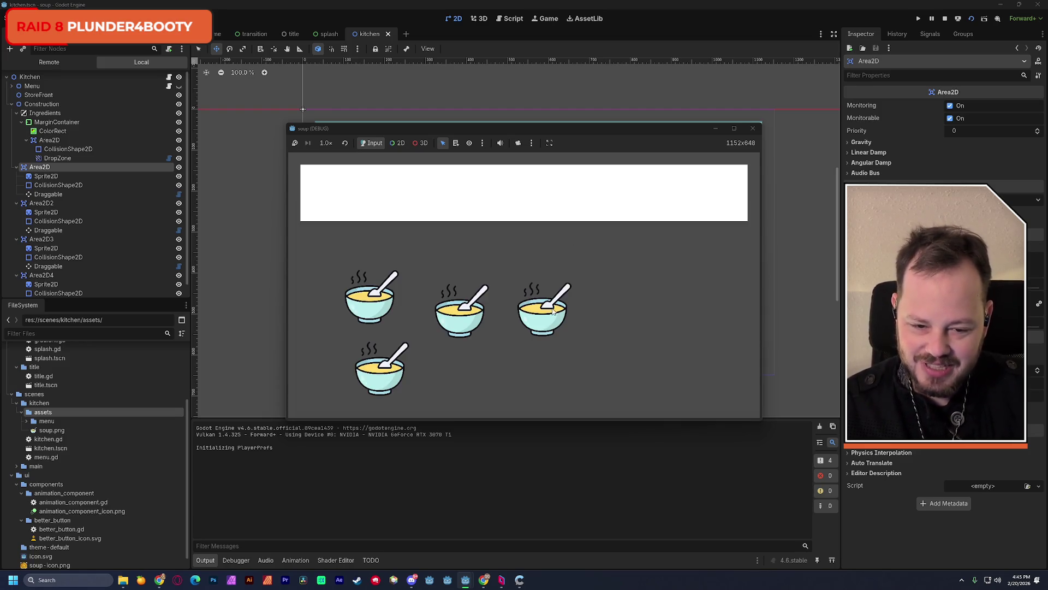
{"action": "left_click_drag", "start_coordinate": [553, 310], "coordinate": [637, 288]}
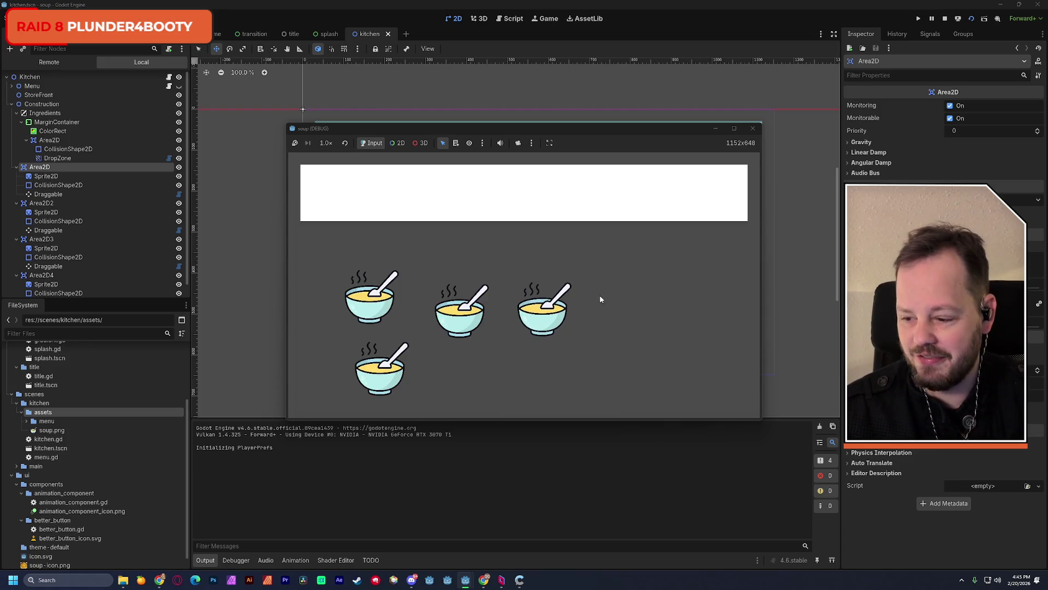
{"action": "left_click_drag", "start_coordinate": [461, 314], "coordinate": [452, 203]}
{"action": "mouse_move", "coordinate": [389, 302]}
{"action": "left_mouse_down"}
{"action": "mouse_move", "coordinate": [382, 227]}
{"action": "mouse_move", "coordinate": [370, 219]}
{"action": "mouse_move", "coordinate": [371, 285]}
{"action": "mouse_move", "coordinate": [432, 219]}
{"action": "mouse_move", "coordinate": [437, 282]}
{"action": "mouse_move", "coordinate": [450, 210]}
{"action": "left_mouse_up"}
{"action": "left_click_drag", "start_coordinate": [540, 314], "coordinate": [546, 200]}
{"action": "mouse_move", "coordinate": [394, 360]}
{"action": "left_mouse_down"}
{"action": "mouse_move", "coordinate": [633, 188]}
{"action": "mouse_move", "coordinate": [720, 191]}
{"action": "left_mouse_up"}
{"action": "left_click_drag", "start_coordinate": [568, 194], "coordinate": [613, 198]}
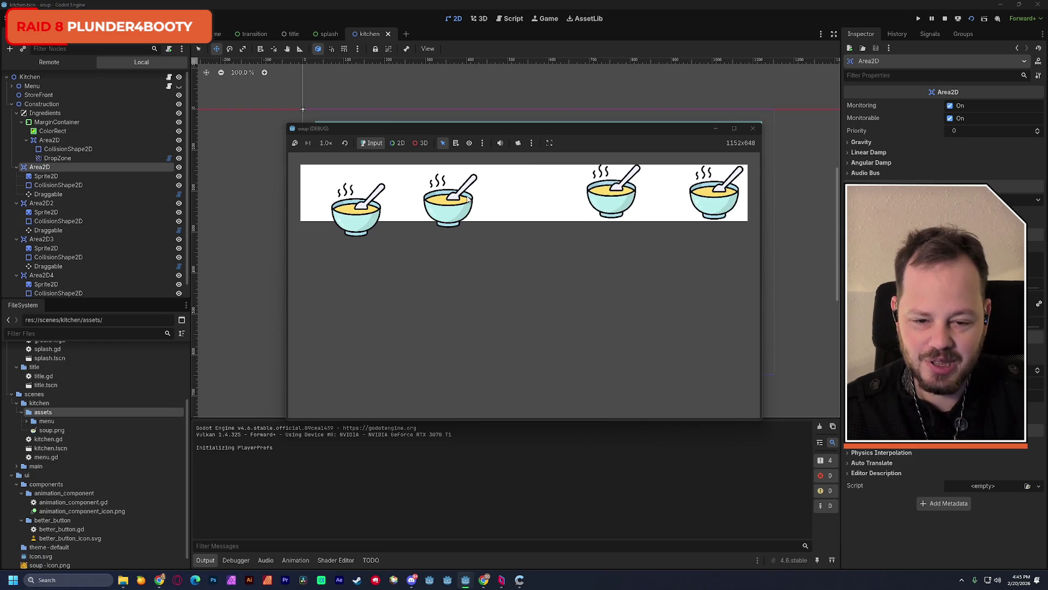
{"action": "left_click_drag", "start_coordinate": [447, 202], "coordinate": [528, 193]}
{"action": "mouse_move", "coordinate": [360, 224]}
{"action": "left_mouse_down"}
{"action": "mouse_move", "coordinate": [451, 195]}
{"action": "mouse_move", "coordinate": [345, 194]}
{"action": "left_mouse_up"}
{"action": "left_click_drag", "start_coordinate": [511, 200], "coordinate": [421, 196]}
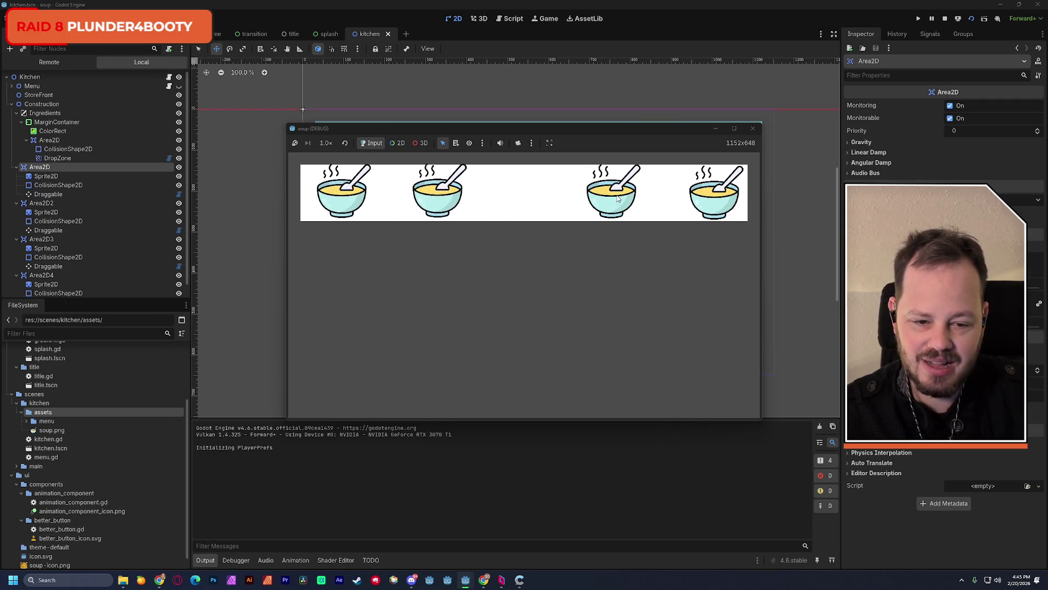
{"action": "left_click_drag", "start_coordinate": [615, 192], "coordinate": [547, 191]}
{"action": "left_click_drag", "start_coordinate": [720, 200], "coordinate": [660, 191]}
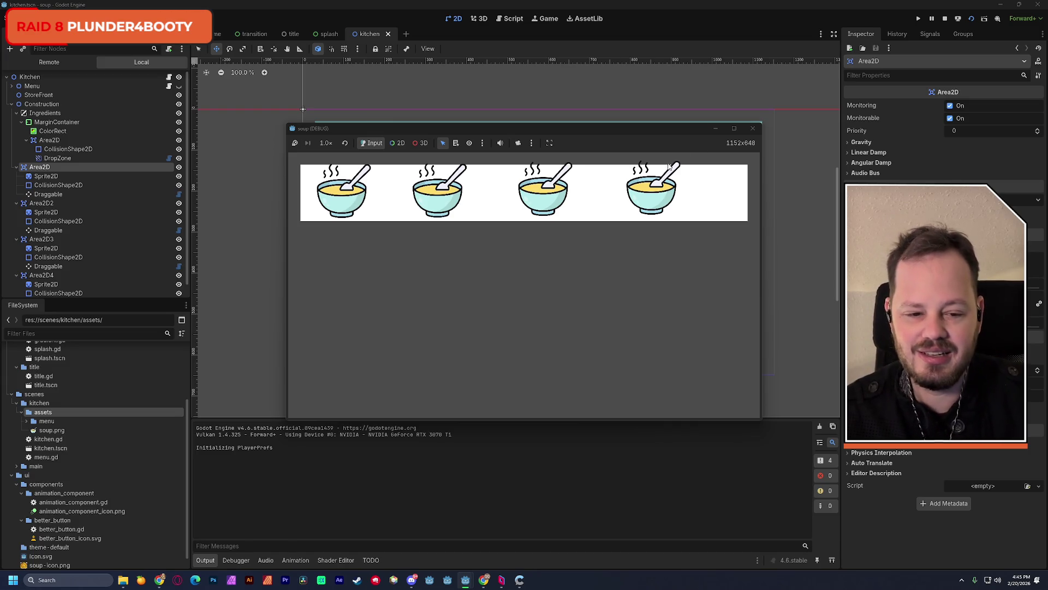
{"action": "left_click_drag", "start_coordinate": [645, 197], "coordinate": [695, 194]}
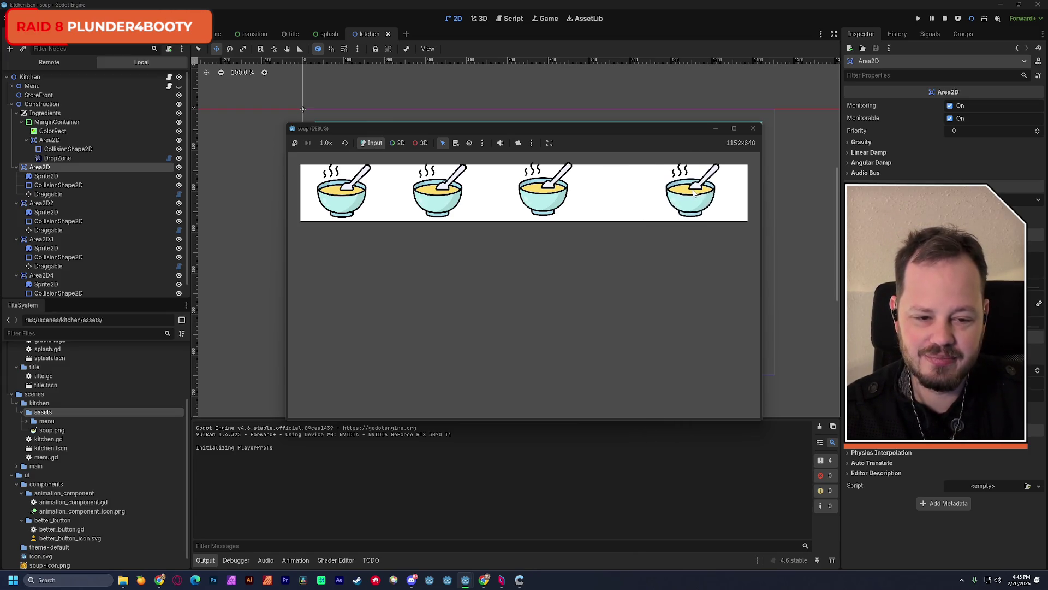
{"action": "left_click_drag", "start_coordinate": [549, 198], "coordinate": [593, 194]}
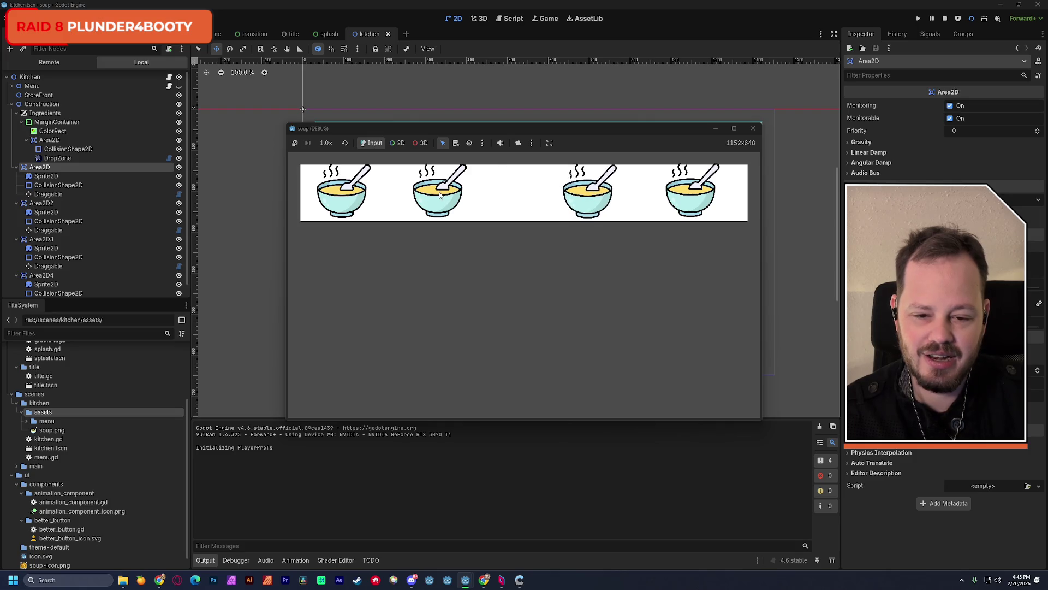
{"action": "left_click_drag", "start_coordinate": [441, 196], "coordinate": [478, 195]}
{"action": "left_click_drag", "start_coordinate": [344, 198], "coordinate": [371, 192]}
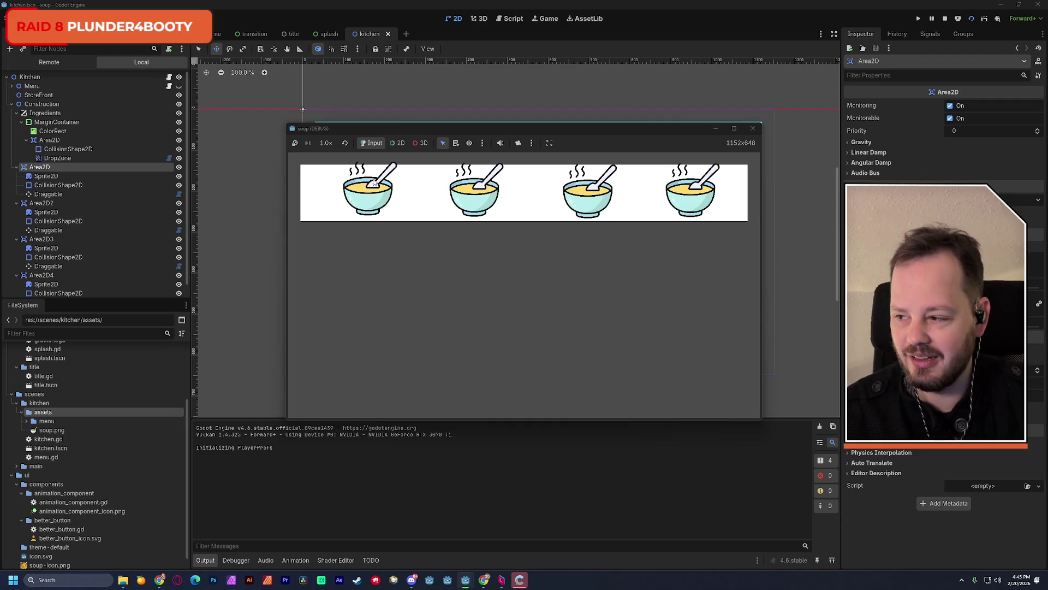
{"action": "left_click_drag", "start_coordinate": [385, 181], "coordinate": [464, 192]}
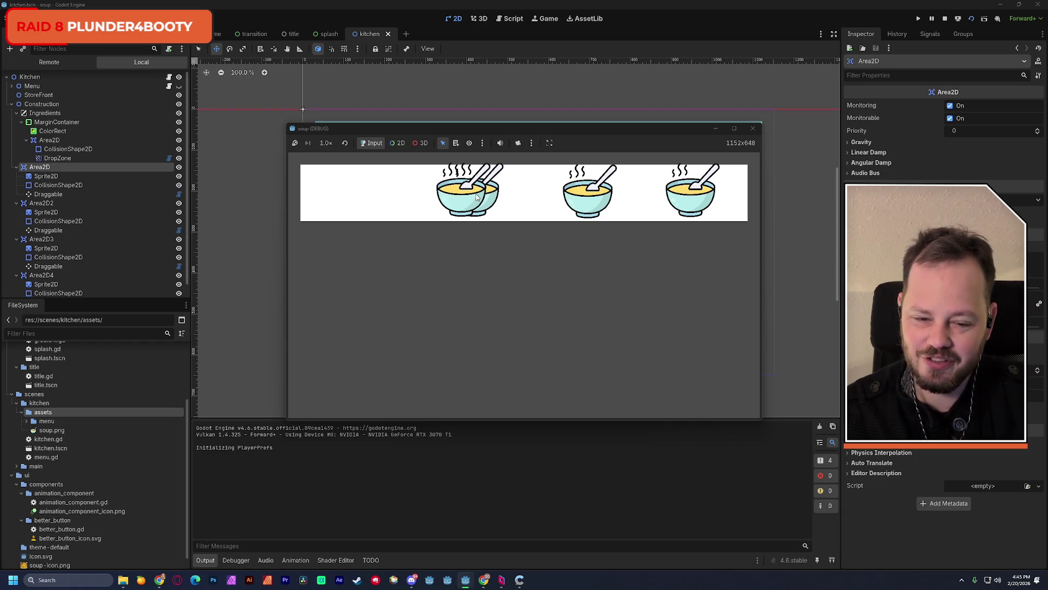
{"action": "mouse_move", "coordinate": [476, 197]}
{"action": "left_mouse_down"}
{"action": "mouse_move", "coordinate": [355, 191]}
{"action": "mouse_move", "coordinate": [455, 200]}
{"action": "mouse_move", "coordinate": [363, 252]}
{"action": "left_mouse_up"}
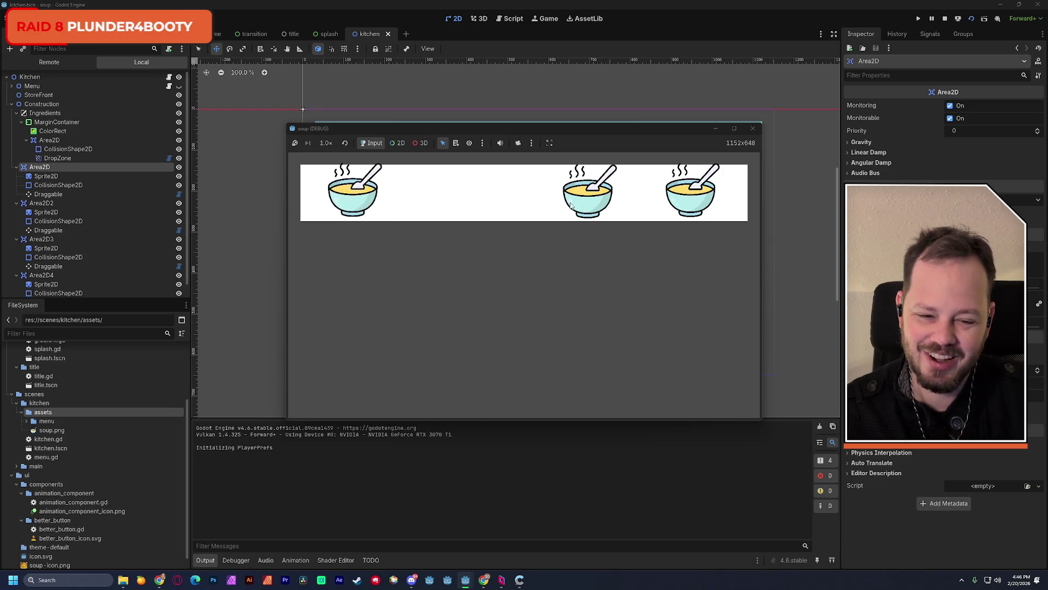
{"action": "left_click_drag", "start_coordinate": [570, 205], "coordinate": [378, 192]}
{"action": "left_click_drag", "start_coordinate": [671, 191], "coordinate": [335, 190]}
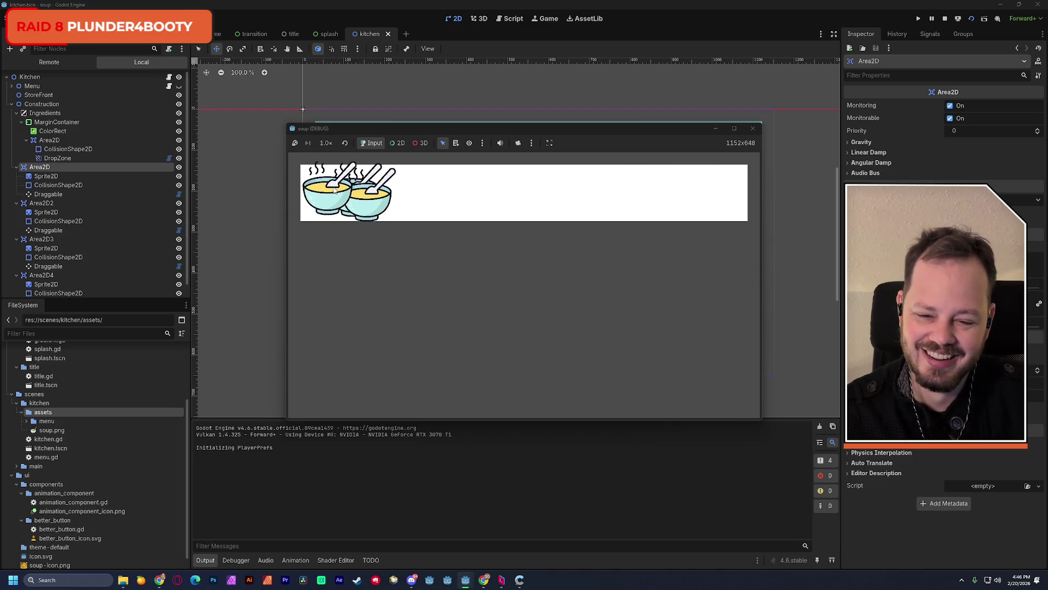
{"action": "left_click", "coordinate": [753, 129]}
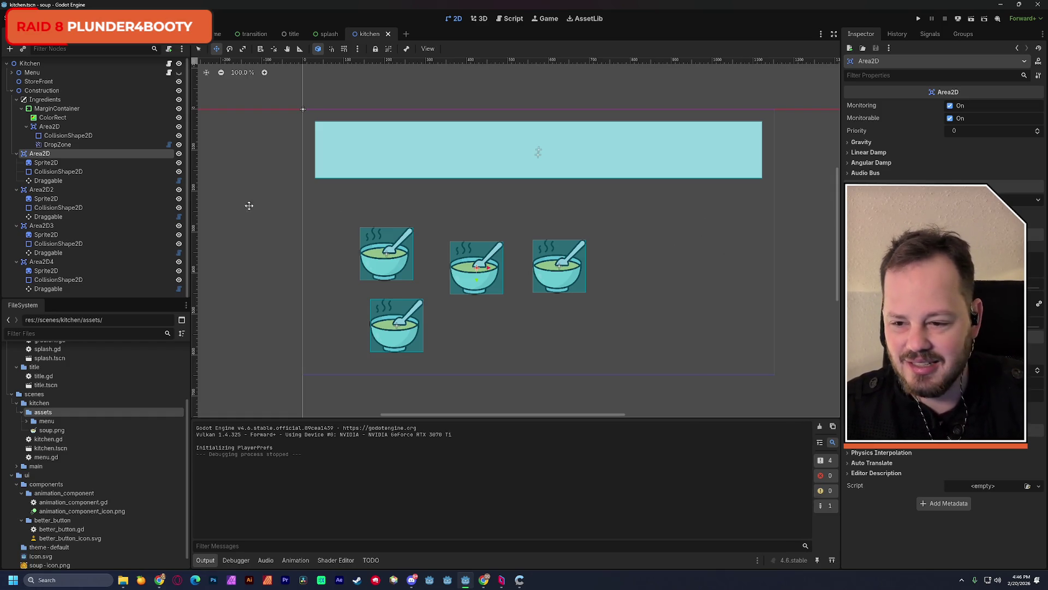
{"action": "left_click", "coordinate": [49, 127]}
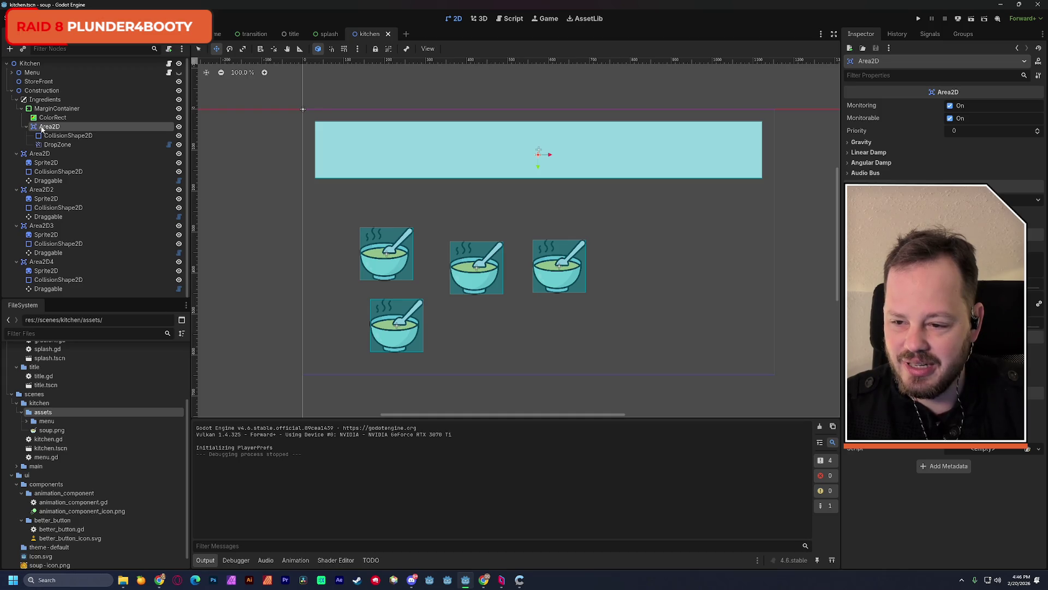
{"action": "left_click_drag", "start_coordinate": [49, 127], "coordinate": [42, 96]}
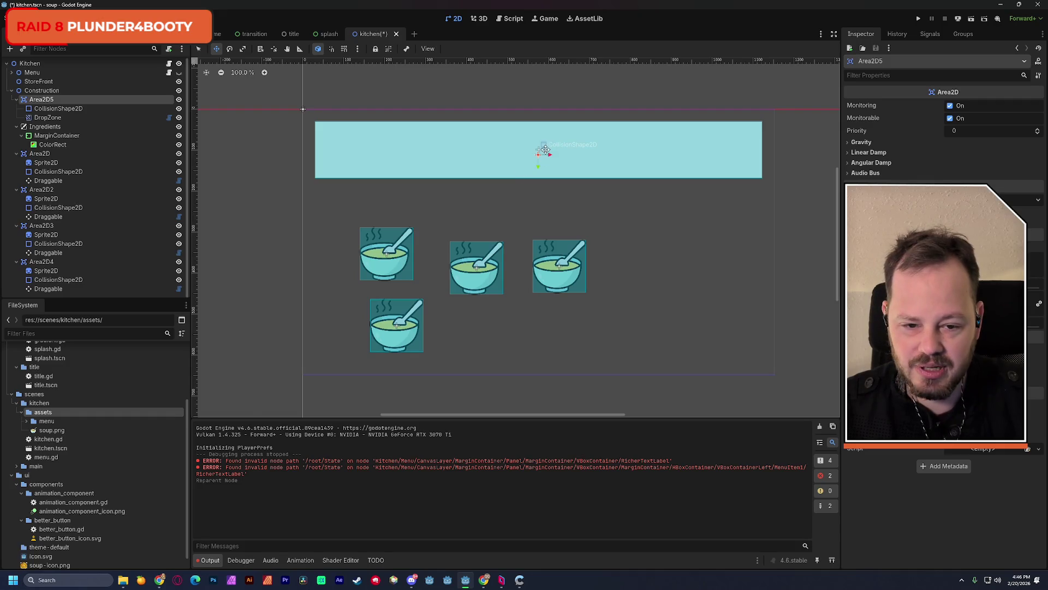
{"action": "mouse_move", "coordinate": [546, 149]}
{"action": "left_mouse_down"}
{"action": "mouse_move", "coordinate": [549, 313]}
{"action": "mouse_move", "coordinate": [563, 326]}
{"action": "left_mouse_up"}
{"action": "left_click", "coordinate": [67, 145]}
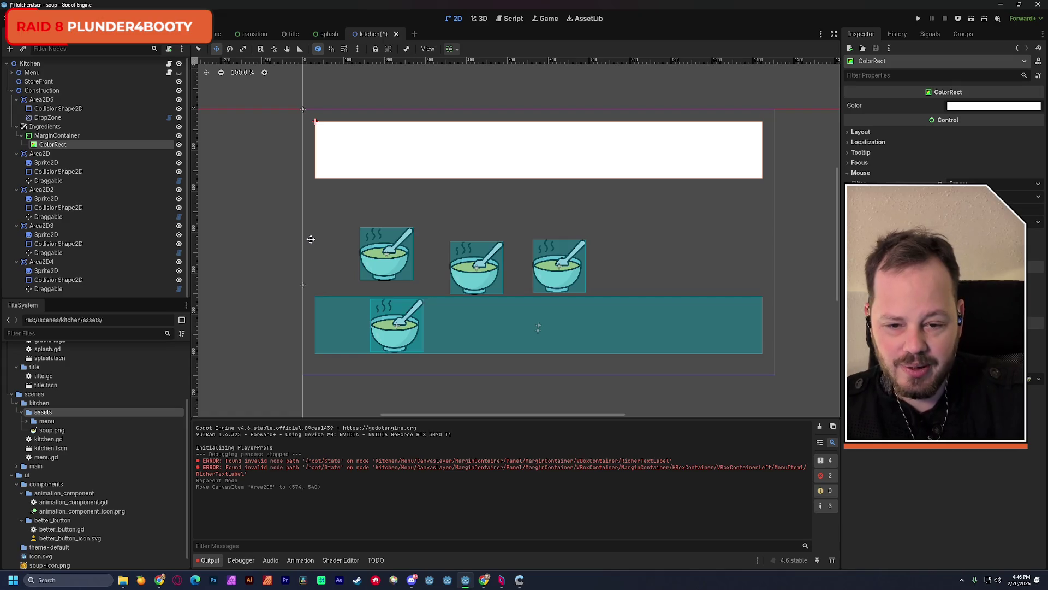
{"action": "key", "text": "Delete"}
{"action": "left_click", "coordinate": [546, 300]}
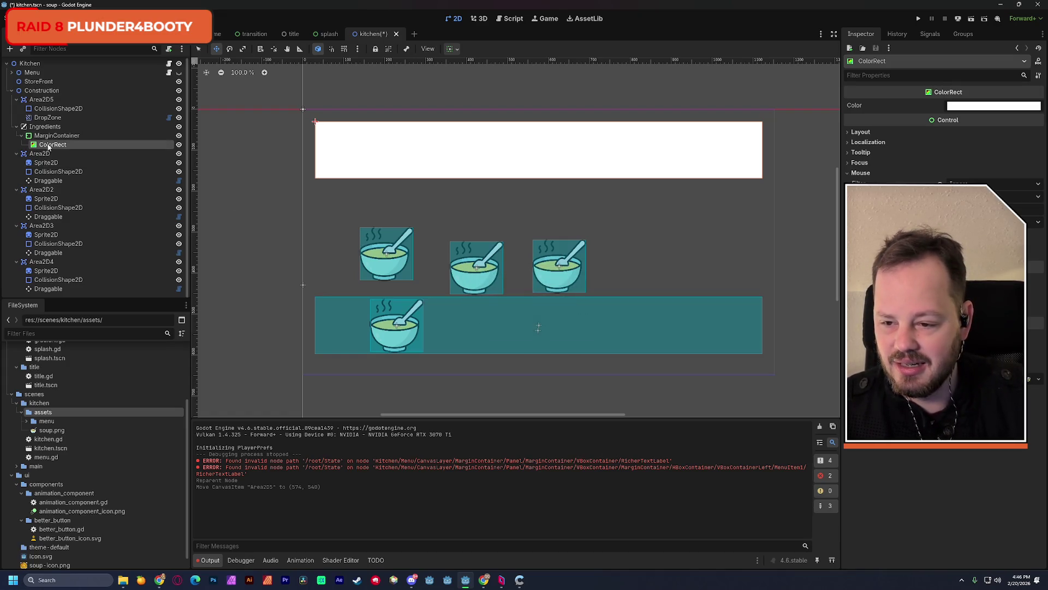
{"action": "mouse_move", "coordinate": [51, 148]}
{"action": "left_mouse_down"}
{"action": "mouse_move", "coordinate": [55, 294]}
{"action": "mouse_move", "coordinate": [68, 192]}
{"action": "mouse_move", "coordinate": [81, 175]}
{"action": "mouse_move", "coordinate": [81, 206]}
{"action": "mouse_move", "coordinate": [57, 148]}
{"action": "left_mouse_up"}
{"action": "key", "text": "ctrl+z"}
{"action": "key", "text": "ctrl+z"}
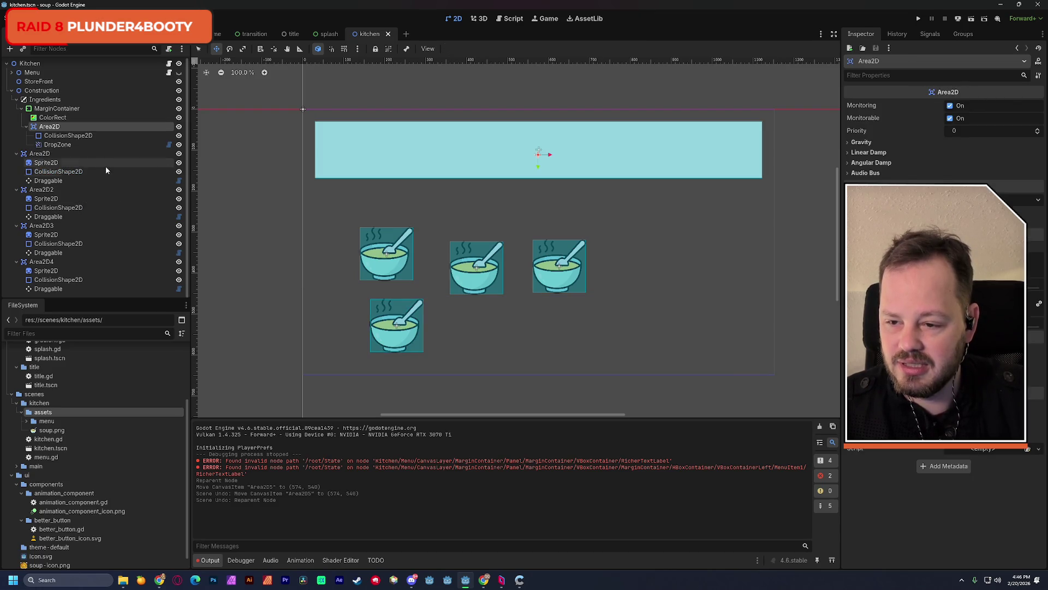
Step: Delete the duplicate bowls Area2D2, Area2D4 and Area2D3
{"action": "left_click", "coordinate": [42, 189]}
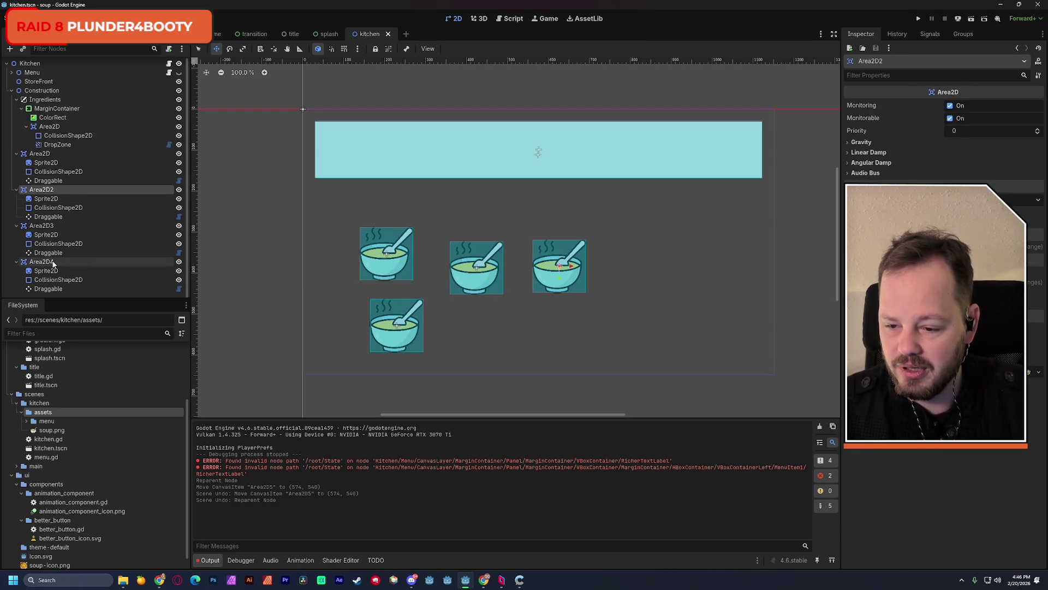
{"action": "left_click", "coordinate": [53, 263], "text": "ctrl"}
{"action": "key", "text": "Delete"}
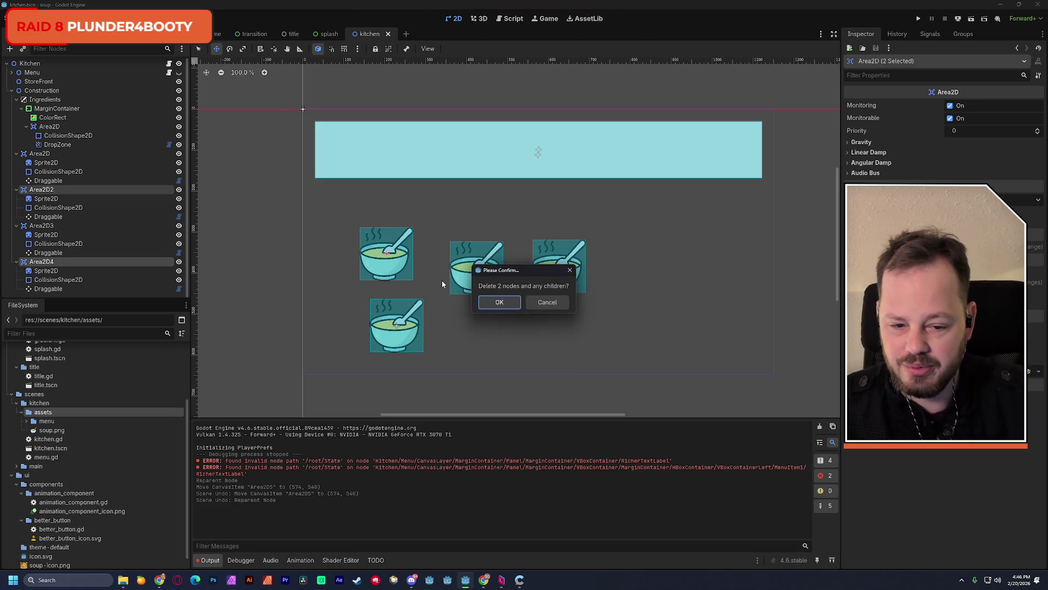
{"action": "left_click", "coordinate": [498, 301]}
{"action": "left_click", "coordinate": [55, 191]}
{"action": "key", "text": "Delete"}
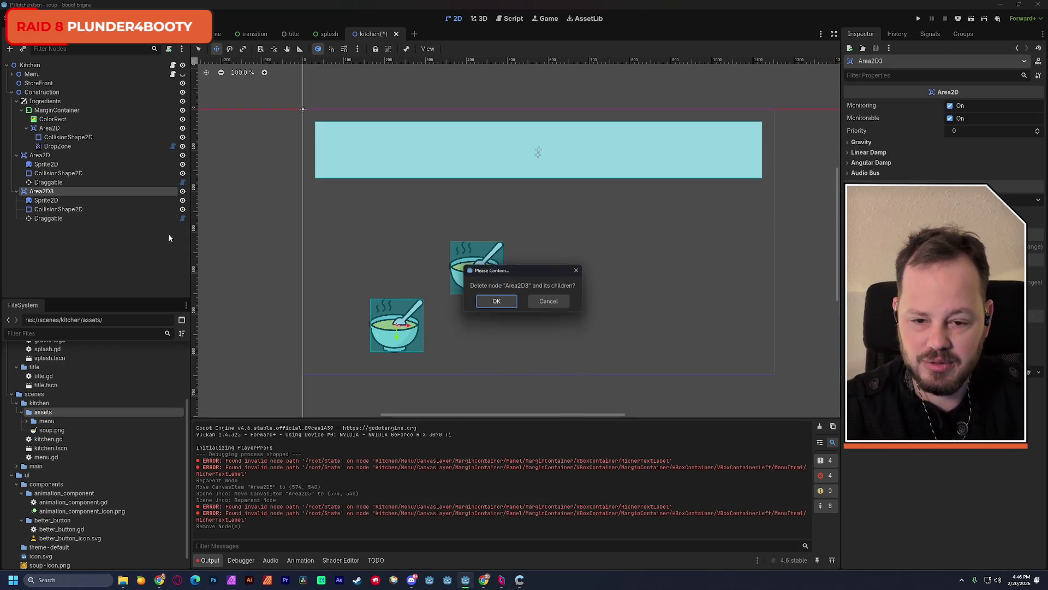
{"action": "key", "text": "Return"}
Step: Rename the remaining bowl's Area2D node to 'Soup'
{"action": "left_click", "coordinate": [49, 156]}
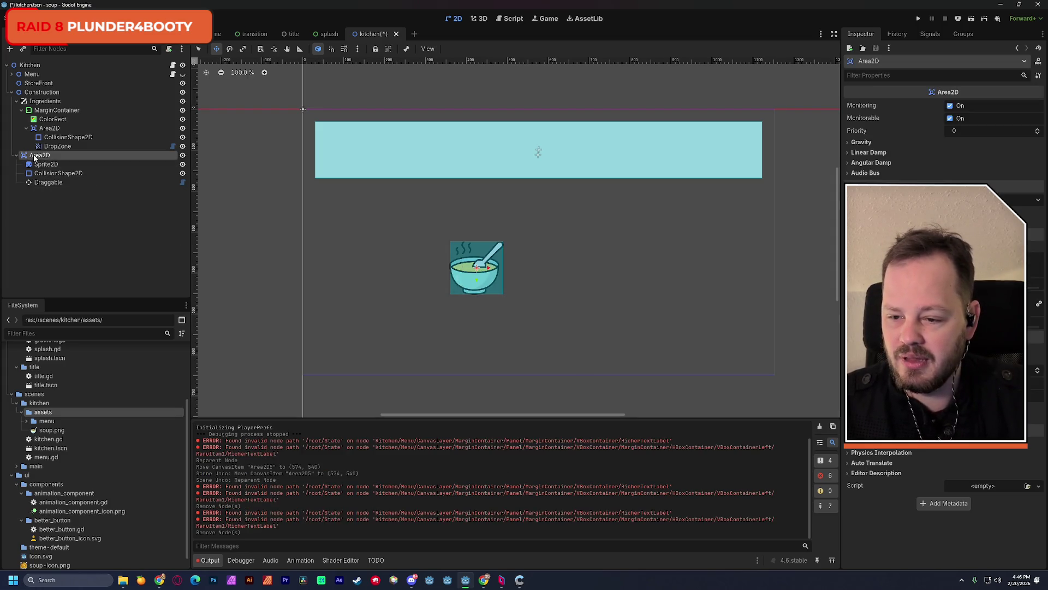
{"action": "key", "text": "F2"}
{"action": "type", "text": "Soup"}
{"action": "key", "text": "Return"}
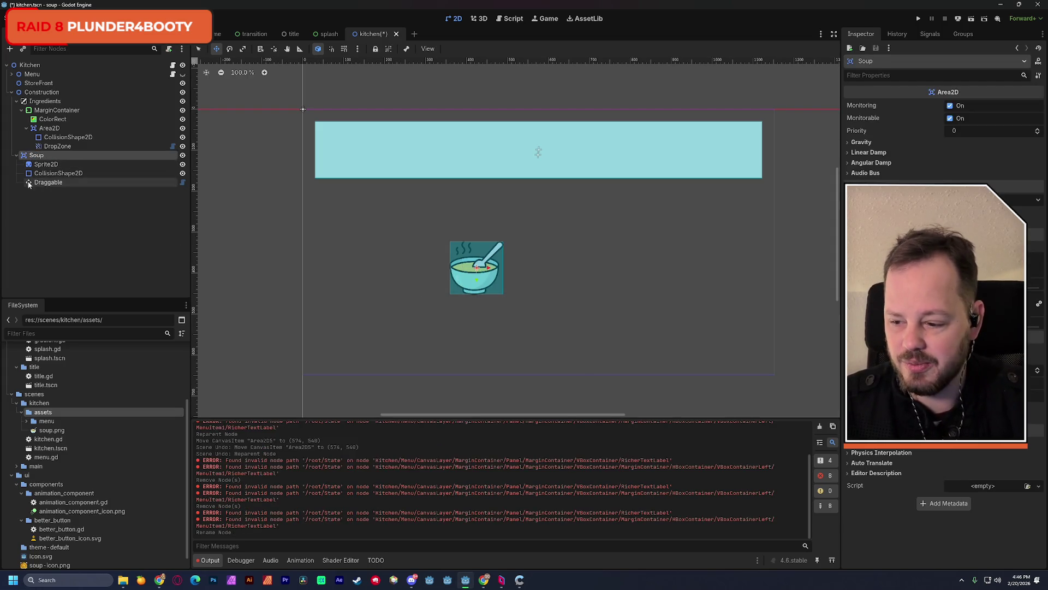
Step: Move ColorRect and the drop-zone Area2D to the bottom, parenting Area2D under ColorRect
{"action": "mouse_move", "coordinate": [50, 119]}
{"action": "left_mouse_down"}
{"action": "mouse_move", "coordinate": [44, 187]}
{"action": "mouse_move", "coordinate": [33, 152]}
{"action": "left_mouse_up"}
{"action": "left_click_drag", "start_coordinate": [371, 140], "coordinate": [381, 323]}
{"action": "left_click", "coordinate": [56, 120]}
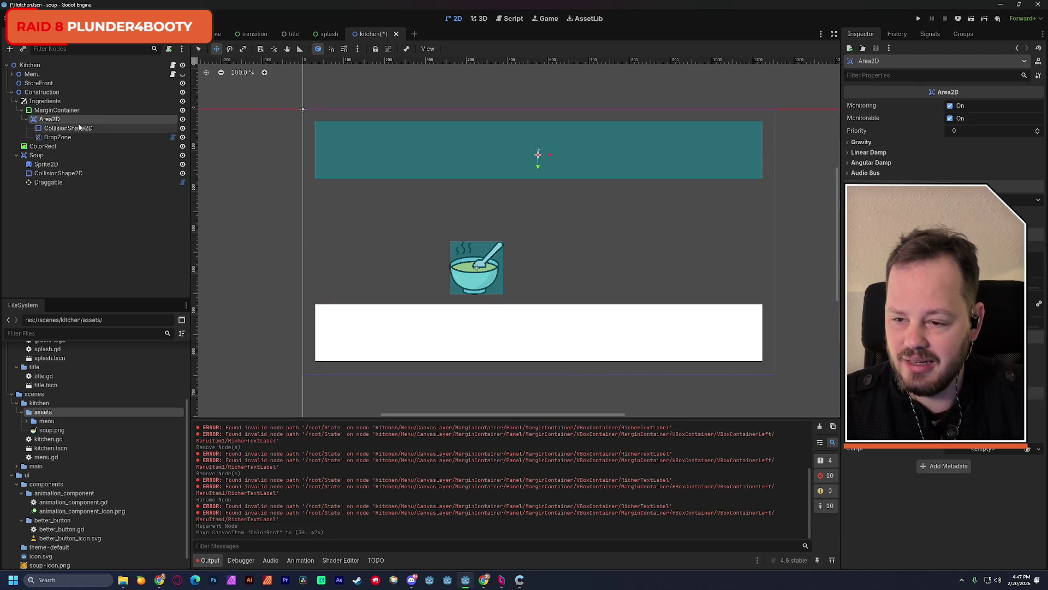
{"action": "left_click_drag", "start_coordinate": [427, 140], "coordinate": [440, 319]}
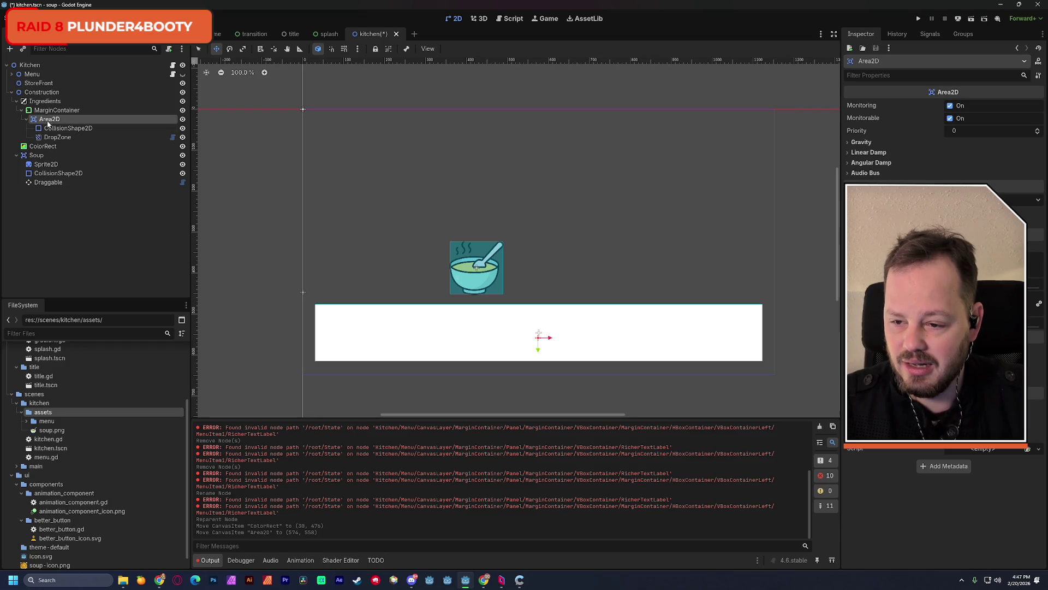
{"action": "left_click_drag", "start_coordinate": [47, 123], "coordinate": [43, 145]}
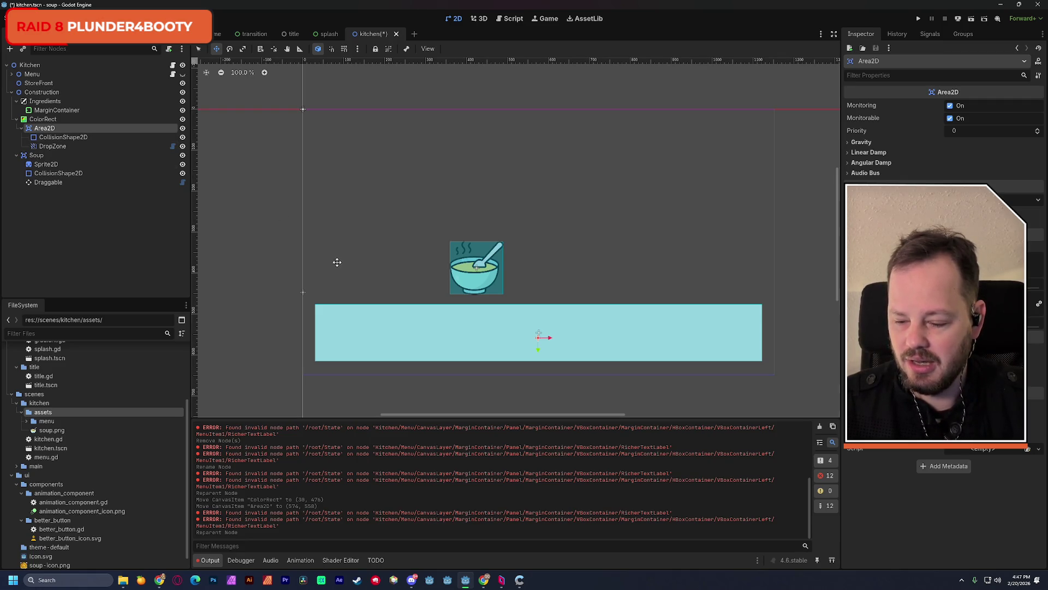
Step: Save the scene and add an HBoxContainer under MarginContainer
{"action": "key", "text": "ctrl+s"}
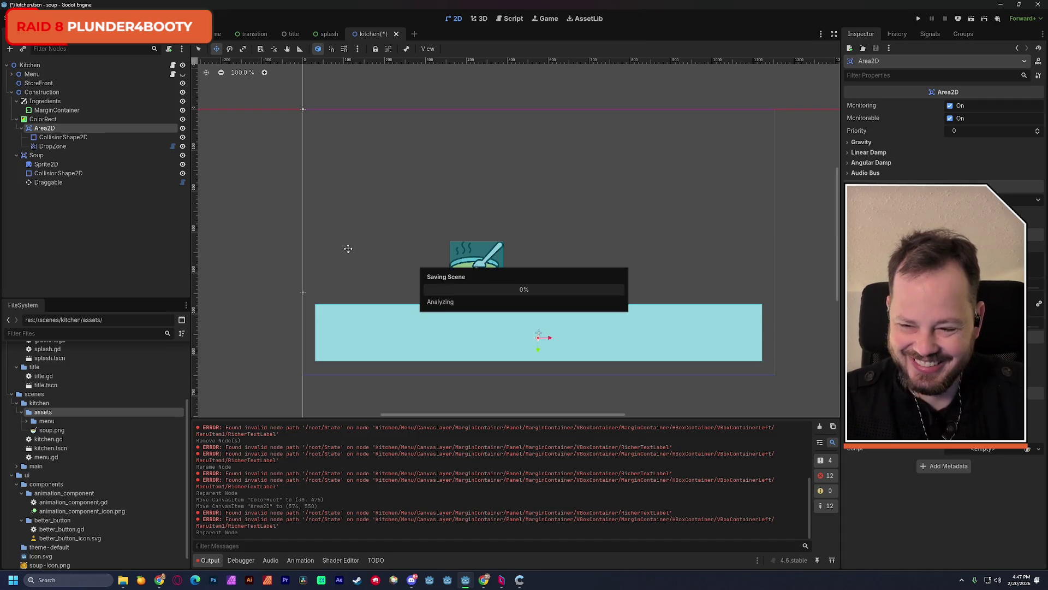
{"action": "left_click", "coordinate": [153, 111]}
{"action": "key", "text": "ctrl+a"}
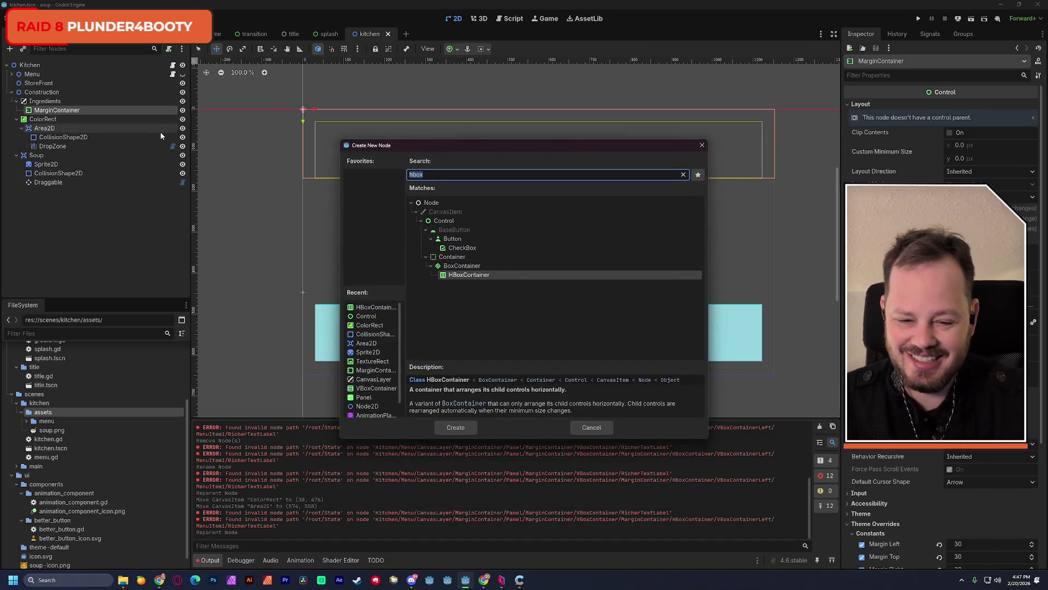
{"action": "double_click", "coordinate": [478, 275]}
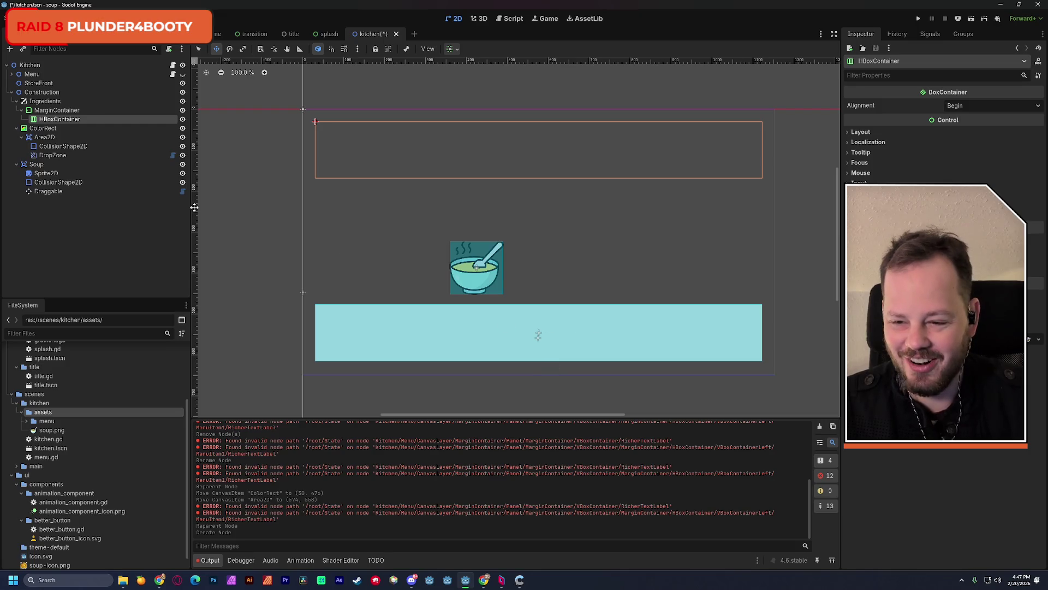
Step: Reparent the Soup node into the HBoxContainer, leaving Area2D under ColorRect
{"action": "left_click", "coordinate": [41, 139]}
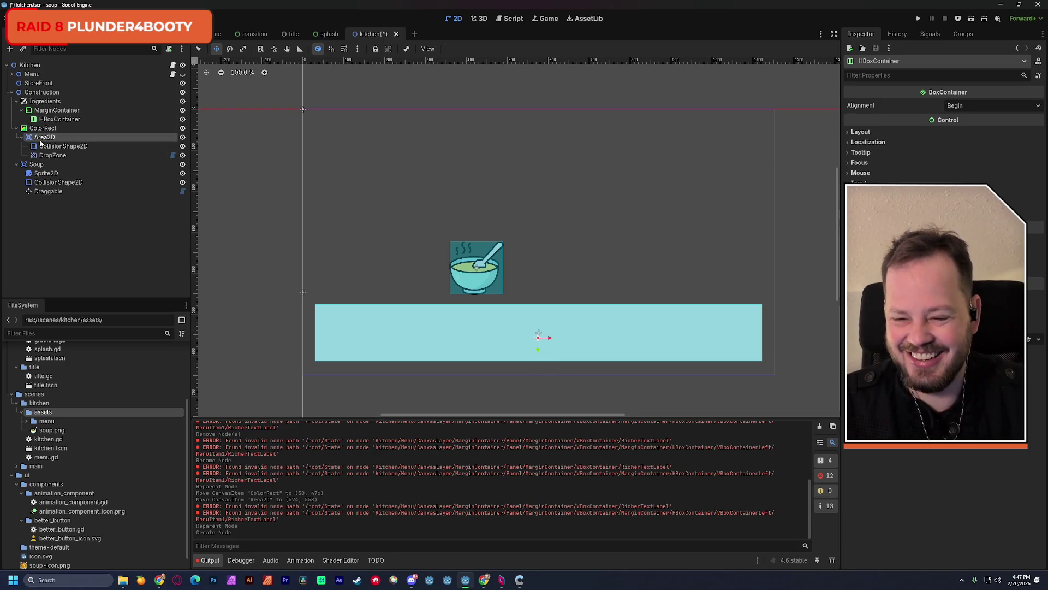
{"action": "left_click_drag", "start_coordinate": [41, 144], "coordinate": [64, 123]}
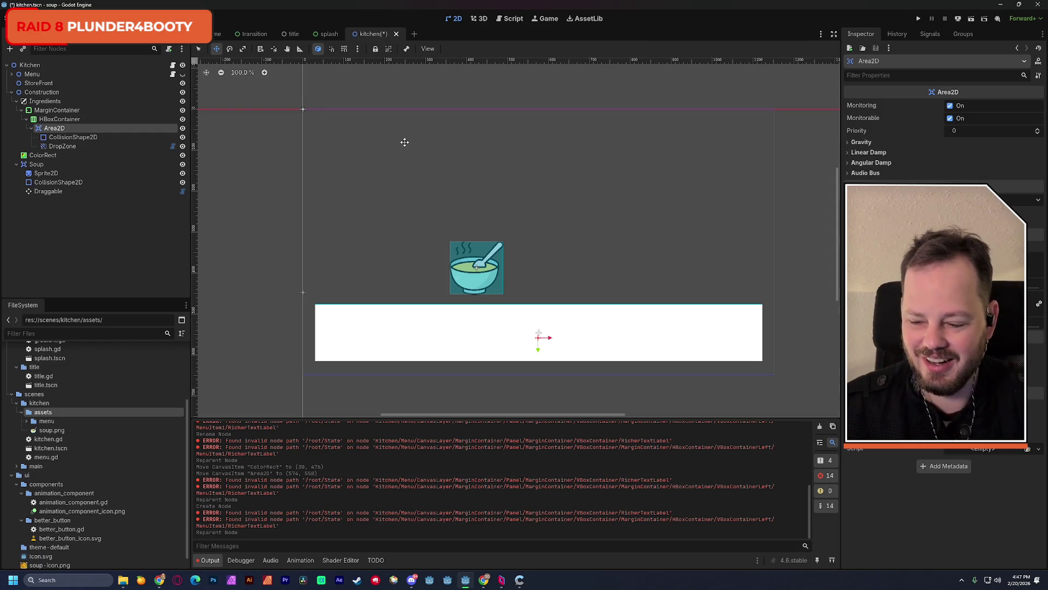
{"action": "key", "text": "ctrl+z"}
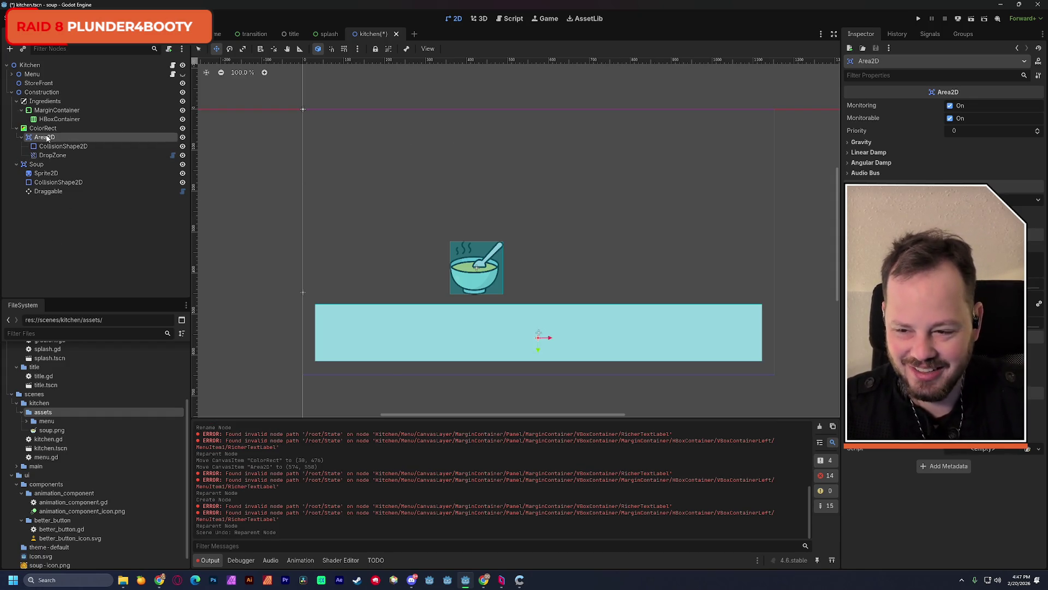
{"action": "left_click_drag", "start_coordinate": [61, 164], "coordinate": [57, 120]}
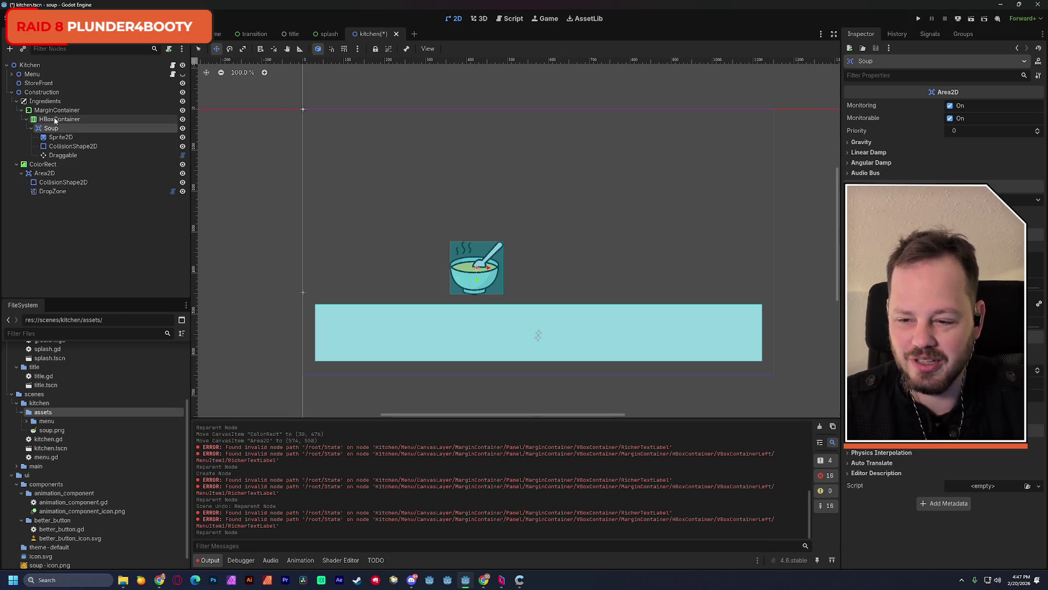
Step: Run the game, drop the soup bowl onto the bottom white strip, then stop
{"action": "left_click", "coordinate": [972, 21]}
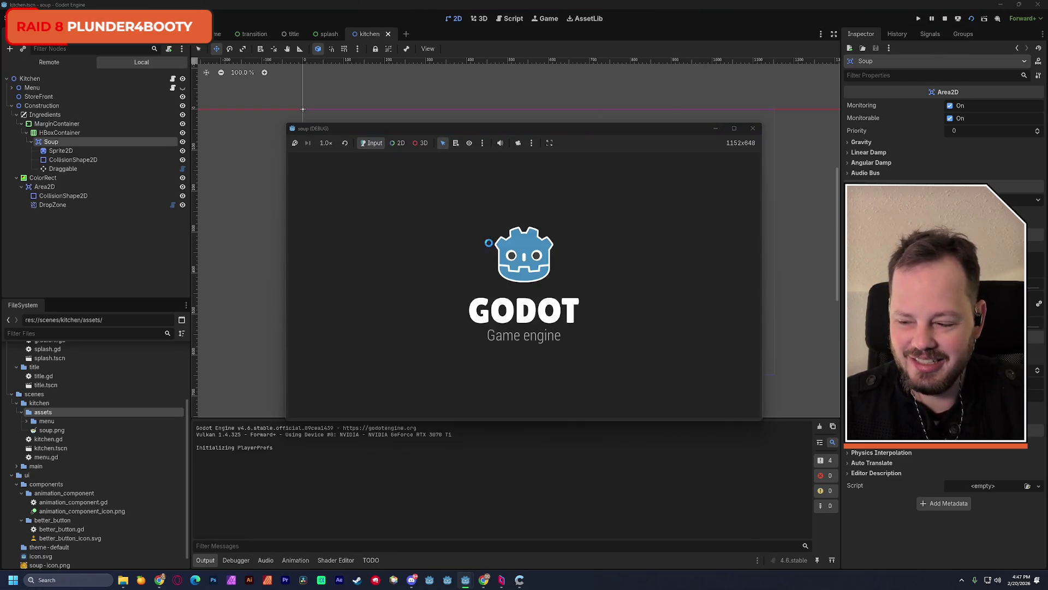
{"action": "mouse_move", "coordinate": [458, 318]}
{"action": "left_mouse_down"}
{"action": "mouse_move", "coordinate": [486, 198]}
{"action": "mouse_move", "coordinate": [472, 375]}
{"action": "mouse_move", "coordinate": [647, 380]}
{"action": "left_mouse_up"}
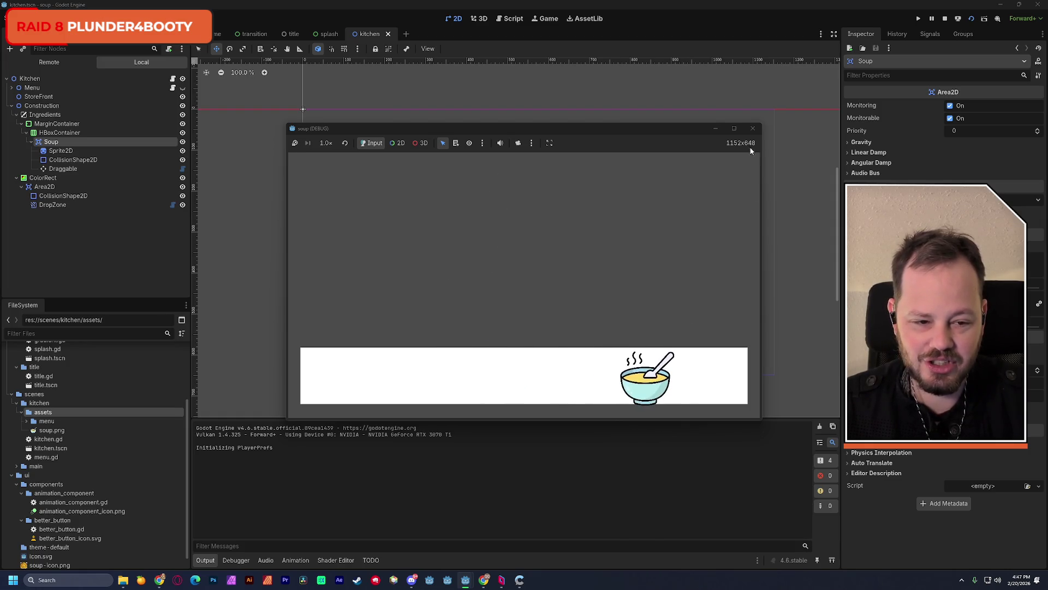
{"action": "left_click", "coordinate": [753, 130]}
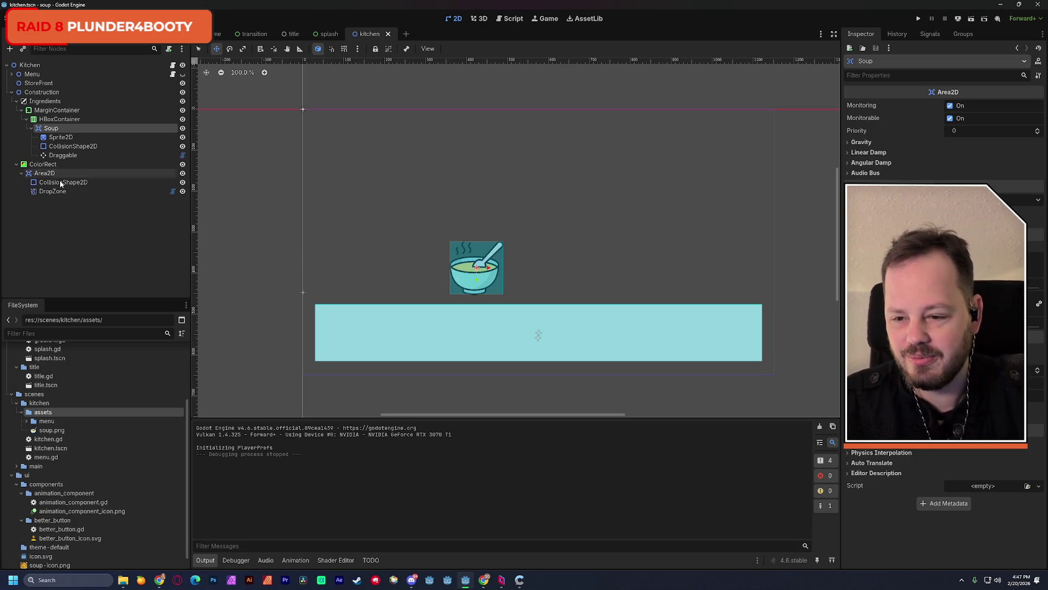
{"action": "left_click", "coordinate": [49, 129], "text": "ctrl"}
Step: Move Soup back under Ingredients and hide both Soup and ColorRect
{"action": "left_click", "coordinate": [49, 131]}
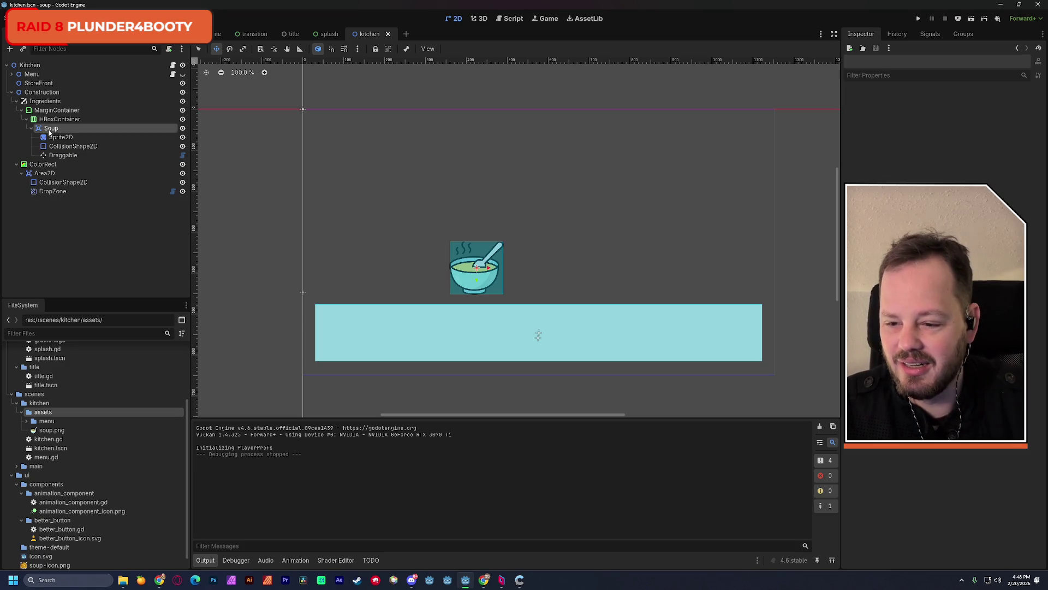
{"action": "mouse_move", "coordinate": [49, 131]}
{"action": "left_mouse_down"}
{"action": "mouse_move", "coordinate": [53, 109]}
{"action": "mouse_move", "coordinate": [39, 127]}
{"action": "mouse_move", "coordinate": [48, 204]}
{"action": "mouse_move", "coordinate": [43, 162]}
{"action": "left_mouse_up"}
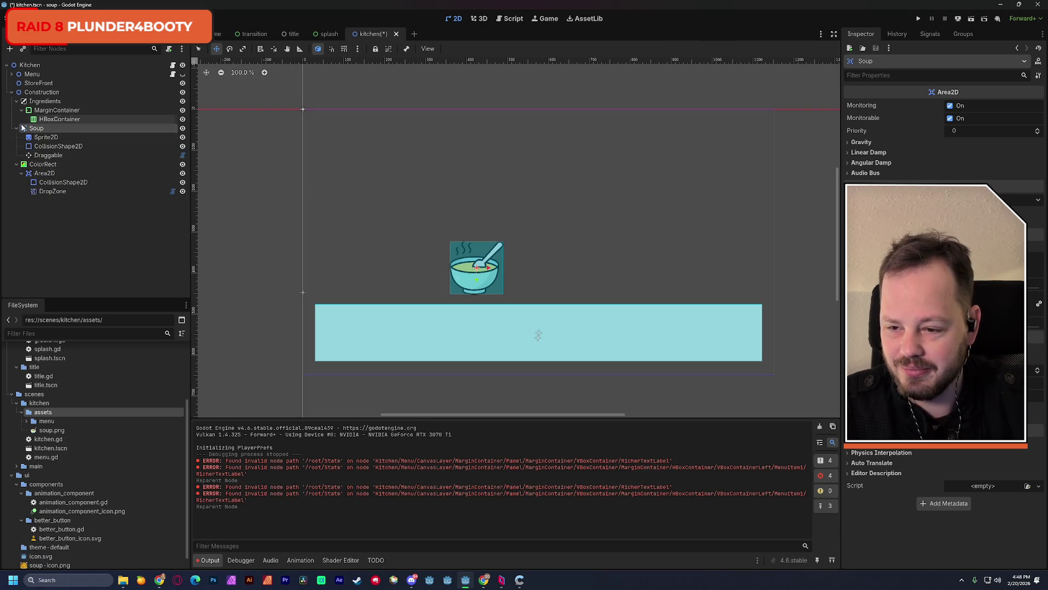
{"action": "left_click", "coordinate": [182, 128]}
{"action": "left_click", "coordinate": [183, 164]}
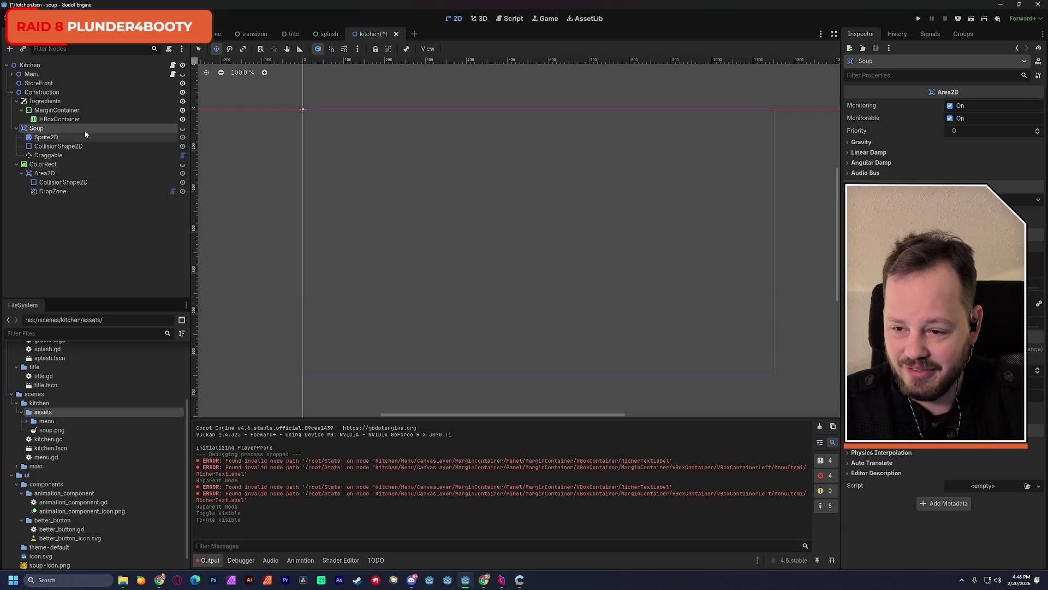
Step: Add a TextureRect node inside the HBoxContainer
{"action": "left_click", "coordinate": [60, 120]}
{"action": "key", "text": "ctrl+a"}
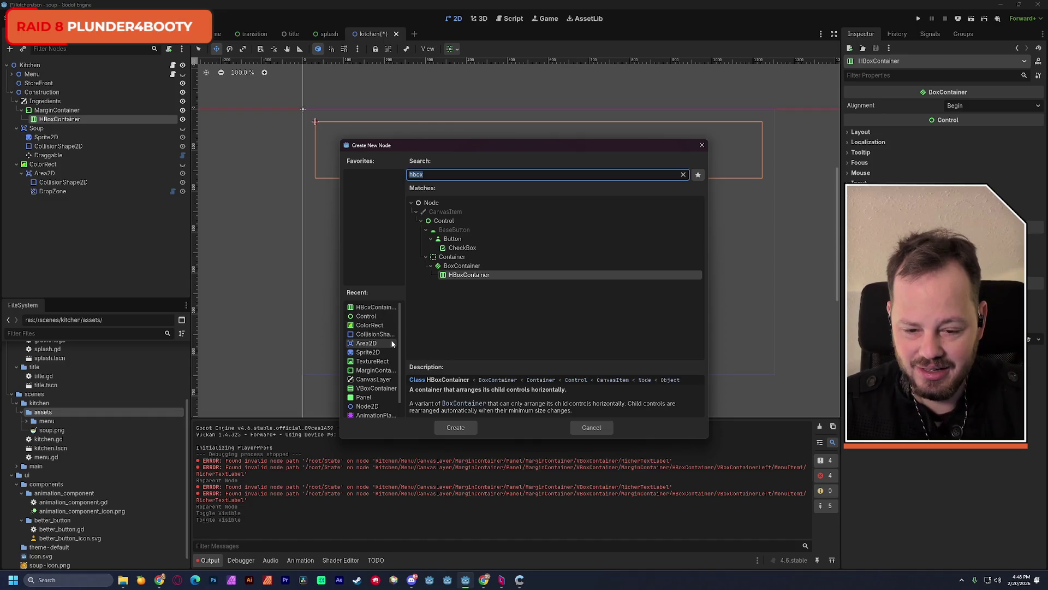
{"action": "left_click", "coordinate": [372, 361]}
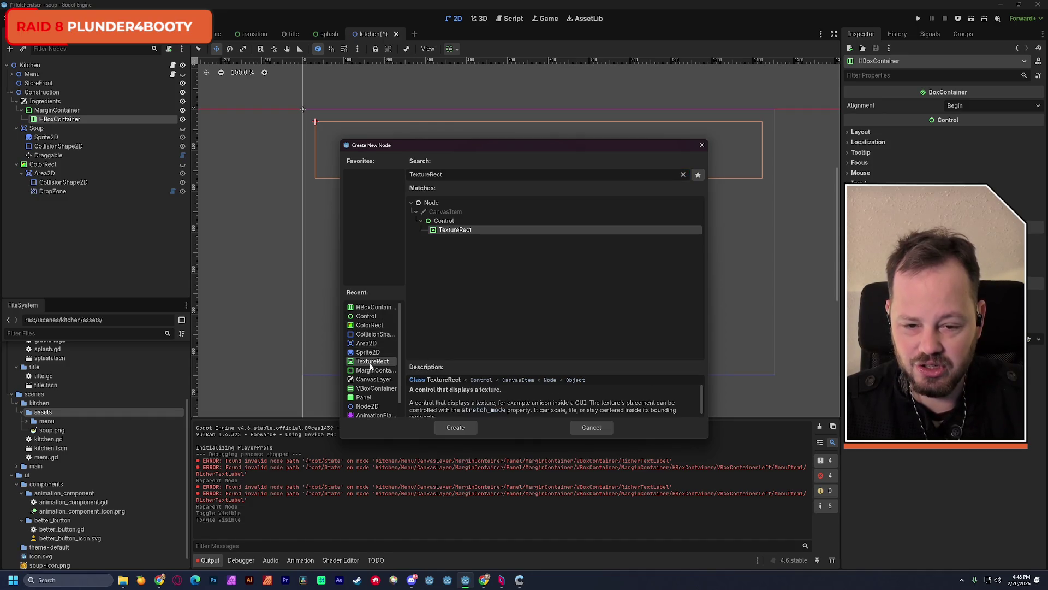
{"action": "left_click", "coordinate": [465, 428]}
{"action": "scroll", "coordinate": [93, 436], "scroll_direction": "down", "scroll_amount": 1}
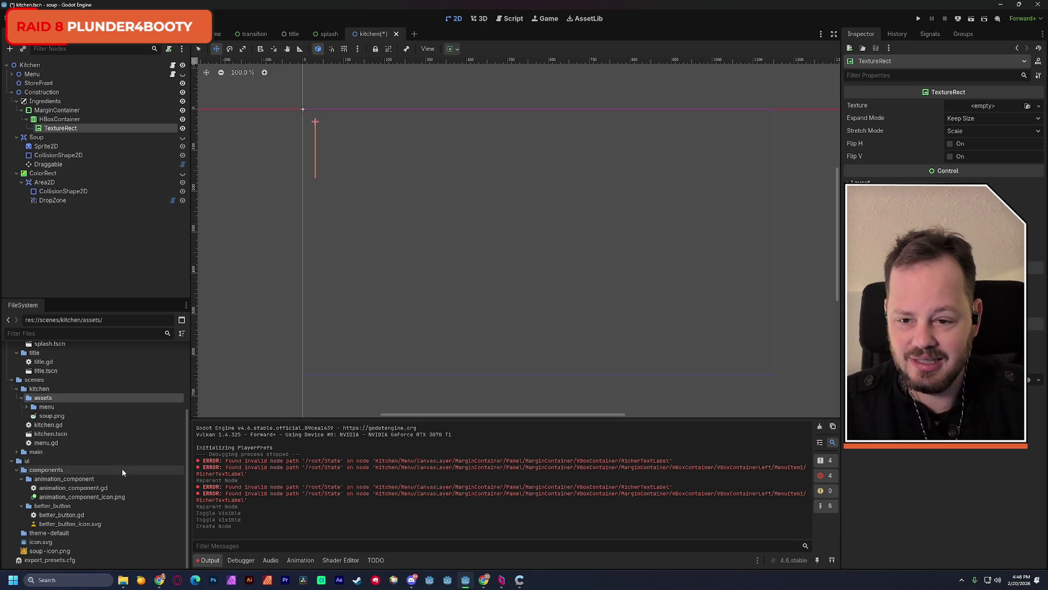